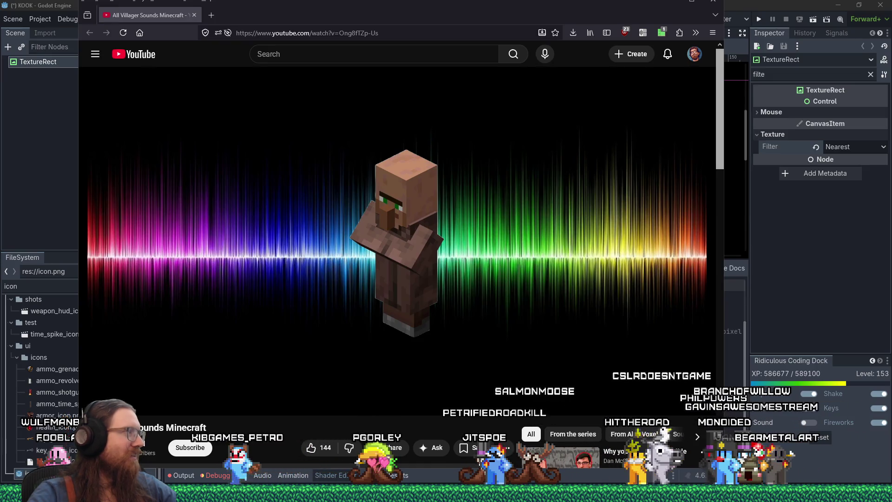
- Close the Minecraft villager sounds YouTube window to get back to the Godot editor
mouse_move(156, 193)
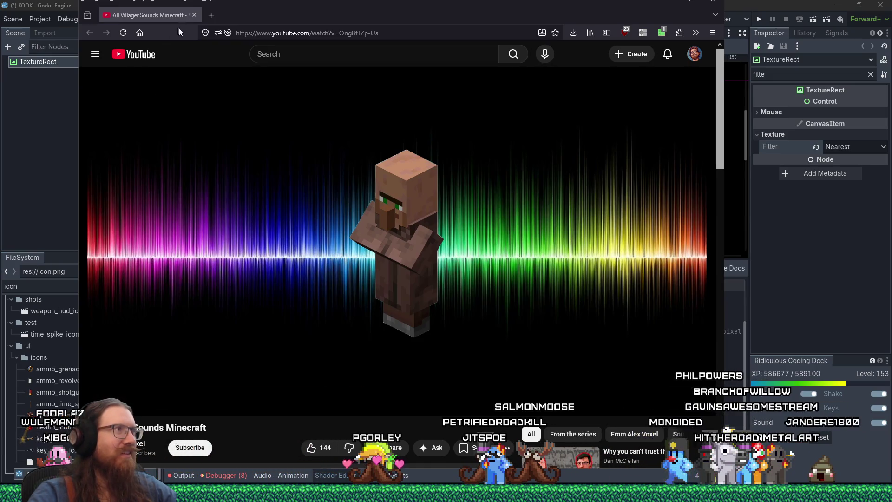
left_click(195, 16)
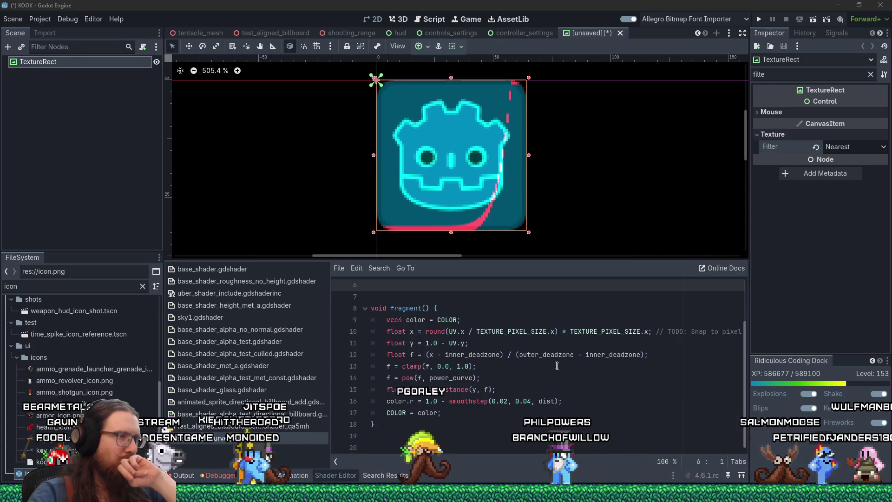
- Return focus to the shader code, then switch to the Firefox CanvasItem shaders documentation window
scroll(557, 366, "up", 2)
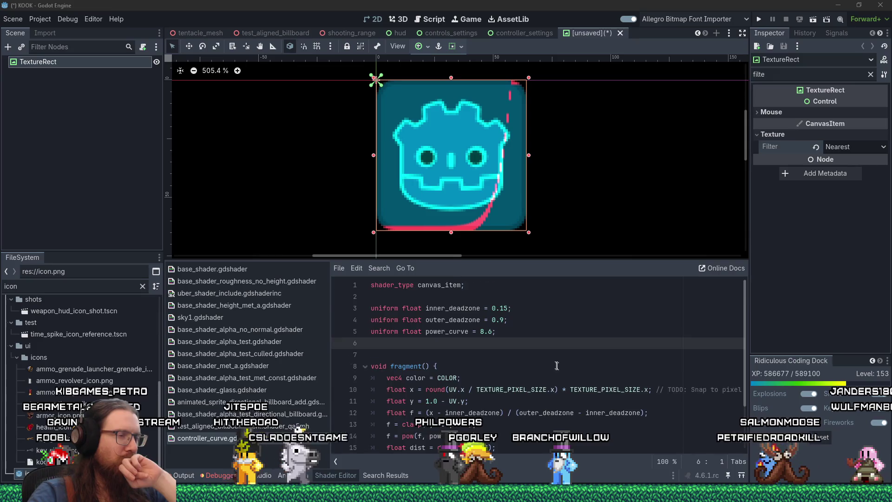
scroll(556, 365, "down", 2)
left_click(551, 378)
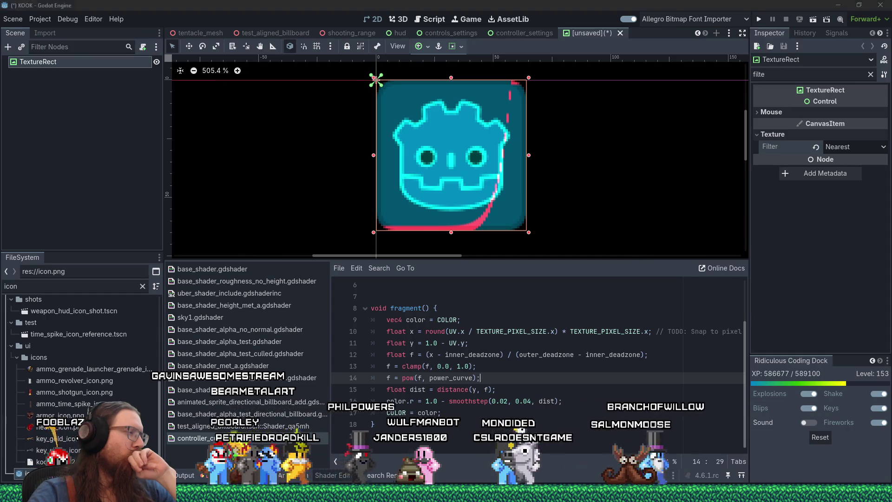
mouse_move(860, 464)
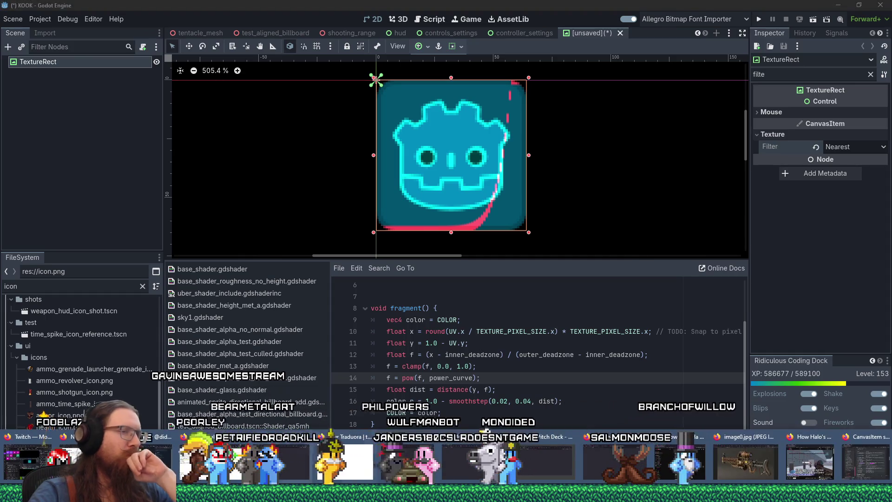
left_click(860, 465)
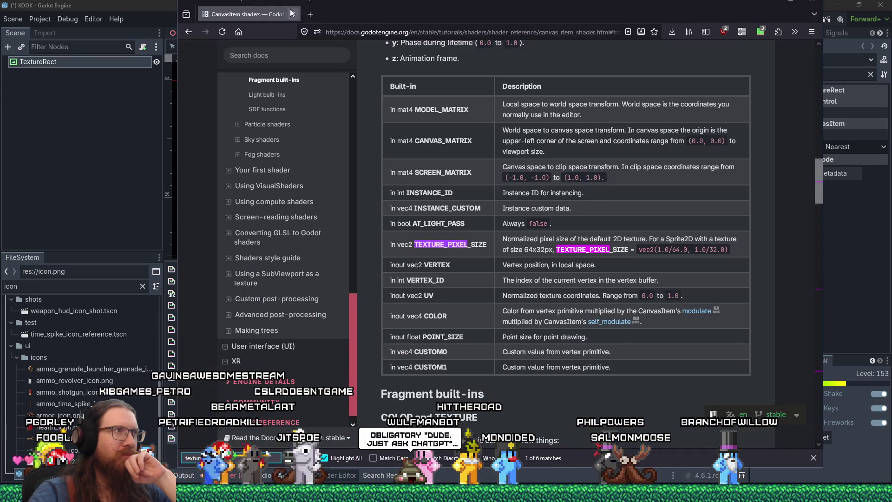
- Minimize the docs, bring up the image0.jpg Firefox window, and start a search in a new tab
left_click(291, 13)
key("alt+Tab")
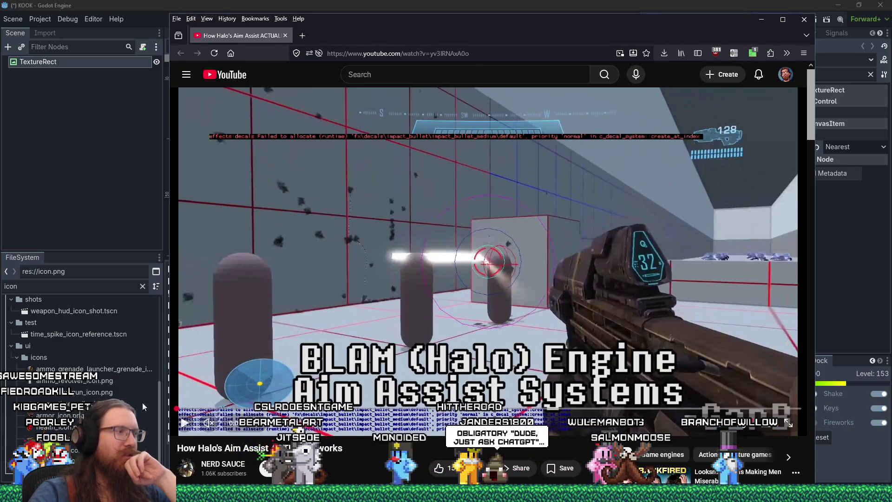
left_click(778, 454)
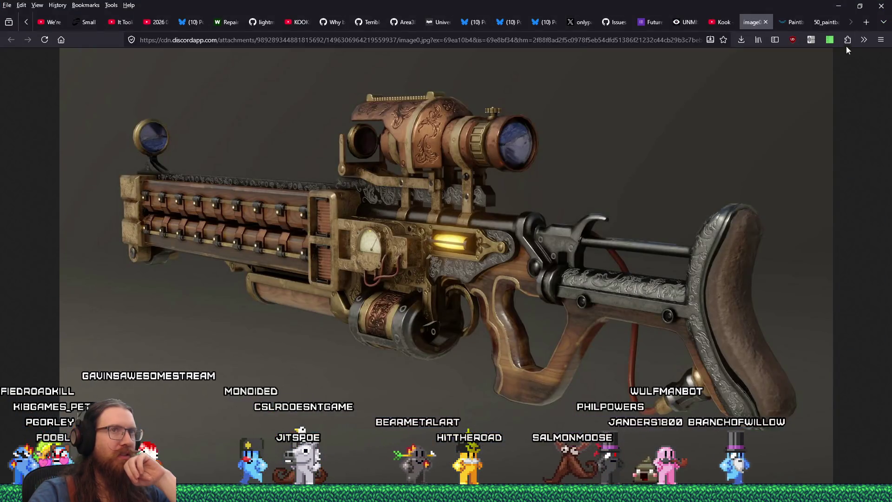
left_click(814, 26)
left_click_drag(814, 26, 722, 69)
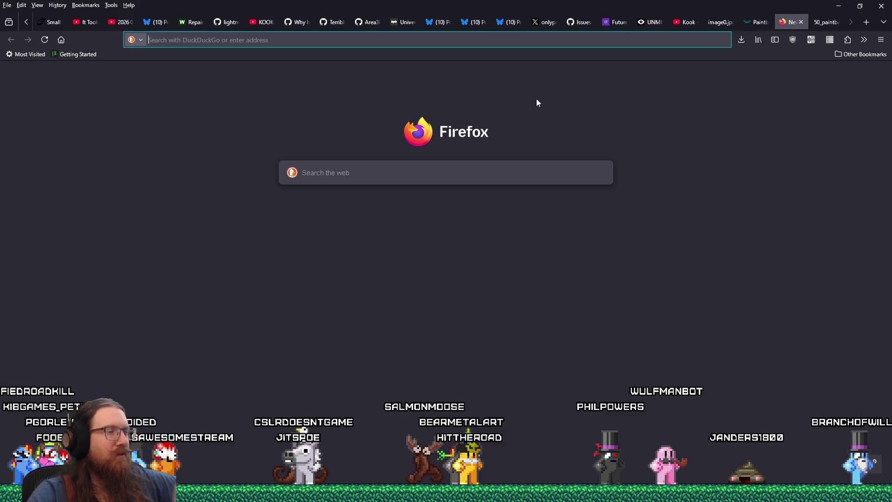
type("plotting a graph in a shader")
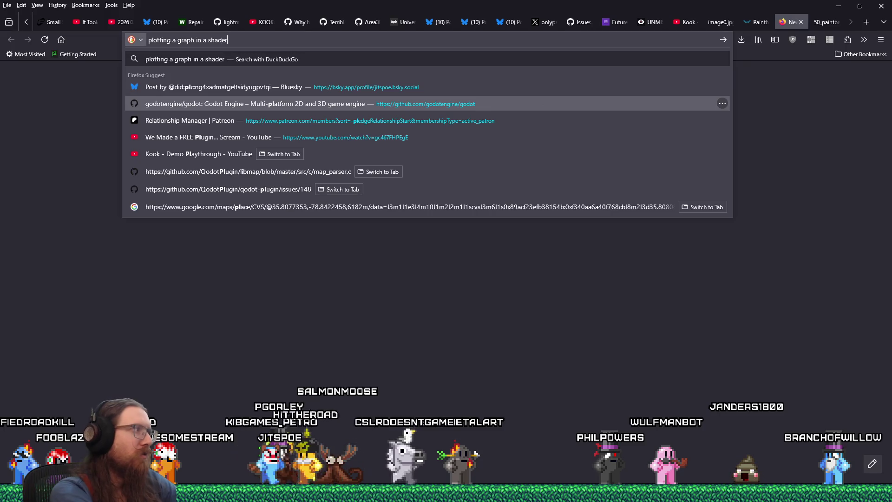
- Search 'plotting a graph in a shader' and browse the mostly Unity Shader Graph results
key("Return")
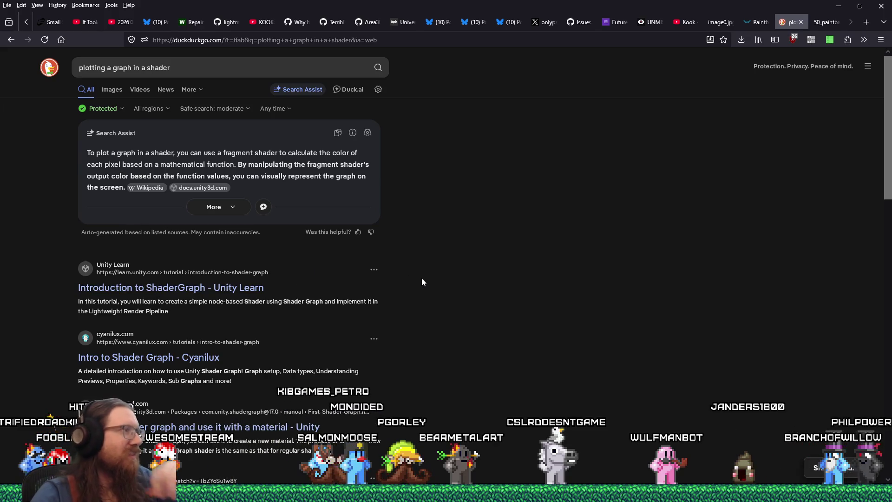
scroll(421, 279, "down", 2)
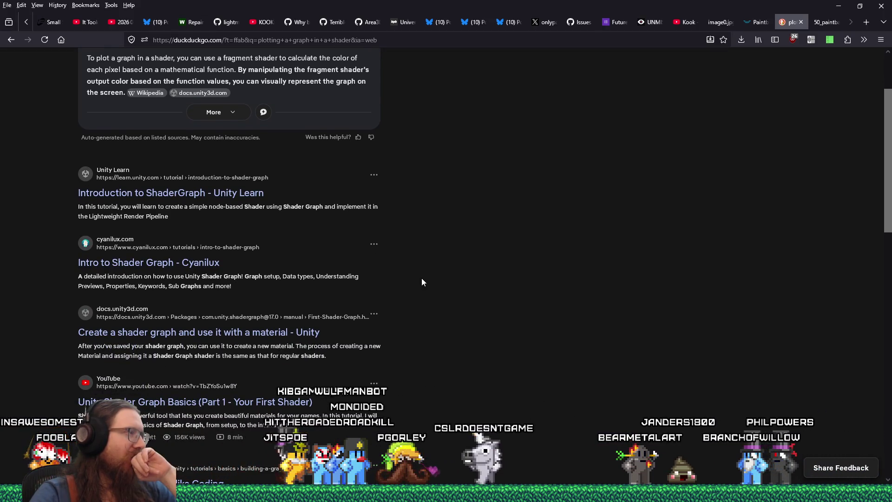
scroll(421, 279, "down", 1)
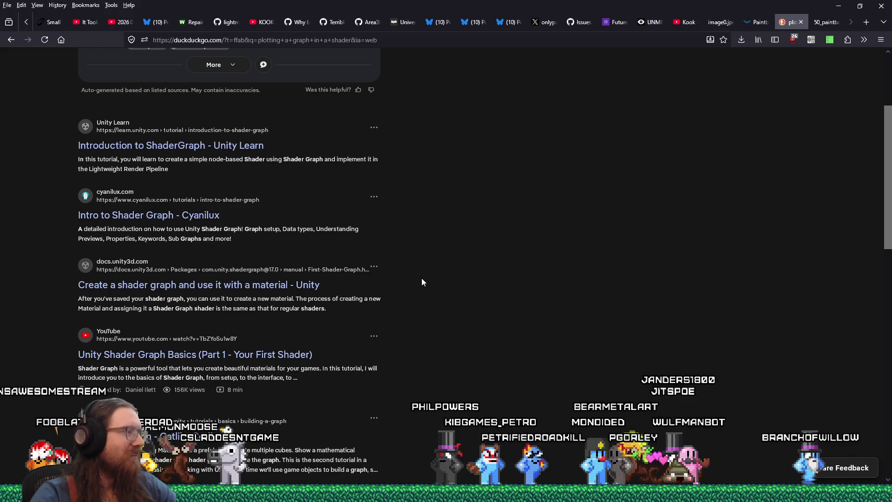
scroll(422, 279, "down", 2)
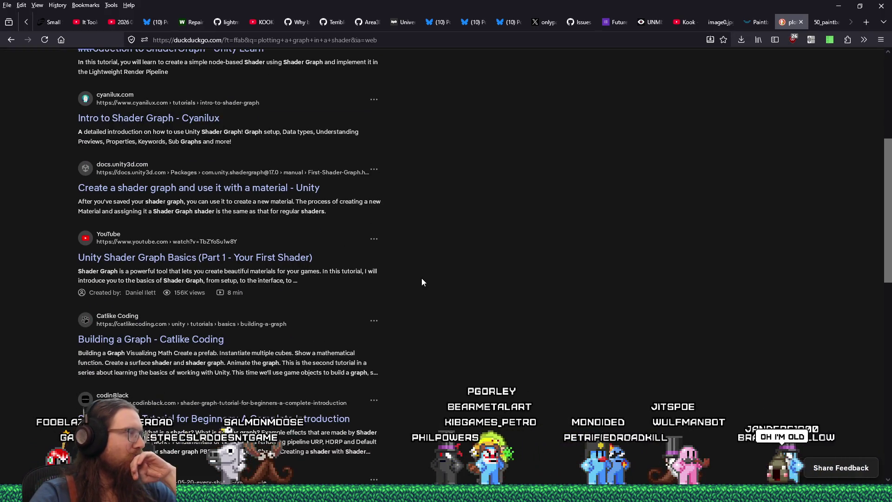
scroll(422, 282, "down", 2)
scroll(422, 282, "down", 2)
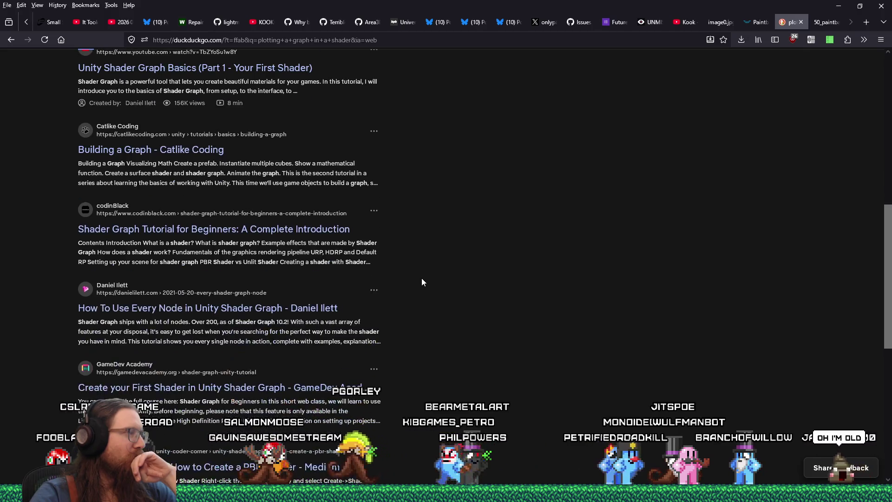
scroll(422, 282, "down", 2)
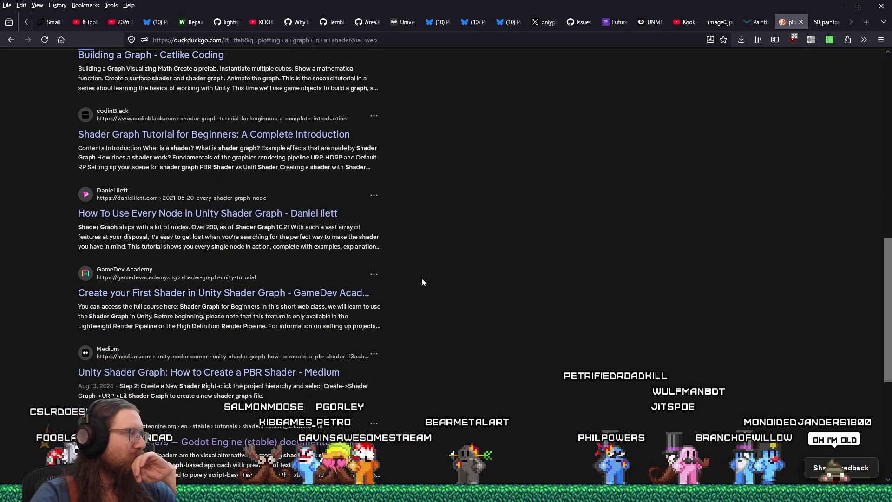
scroll(422, 282, "down", 4)
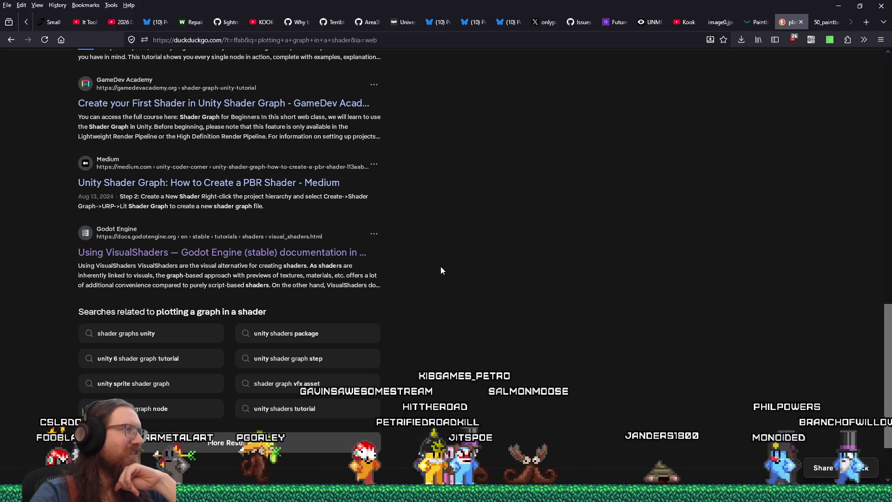
scroll(441, 271, "up", 15)
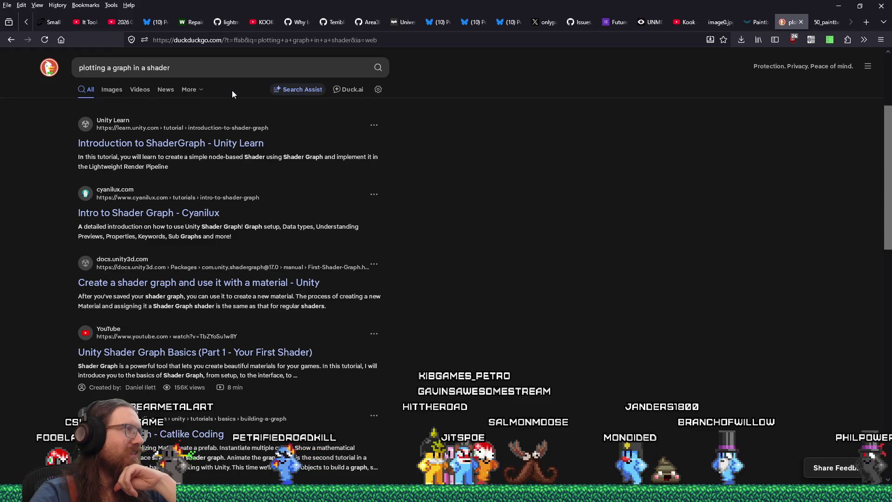
- Resubmit the search with the revised query 'plotting a line in a shader'
left_click(245, 61)
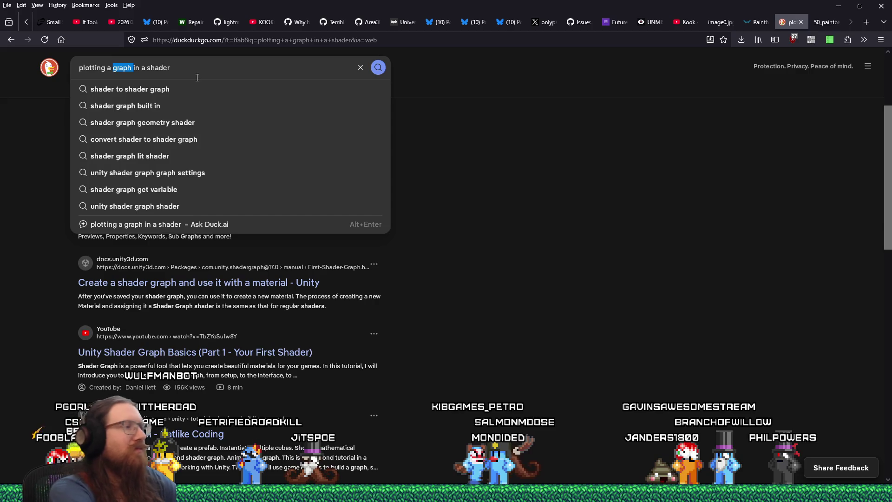
type("line")
key("Return")
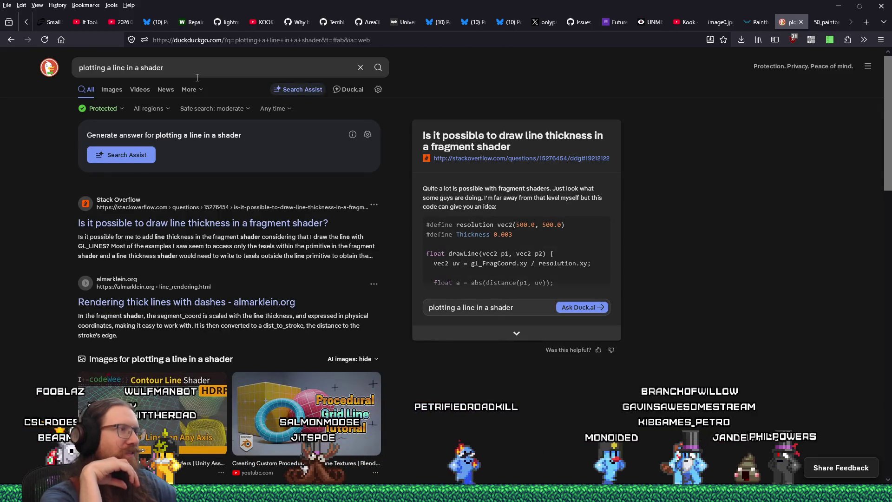
- Open the Stack Overflow result 'Is it possible to draw line thickness in a fragment shader?'
left_click(320, 224)
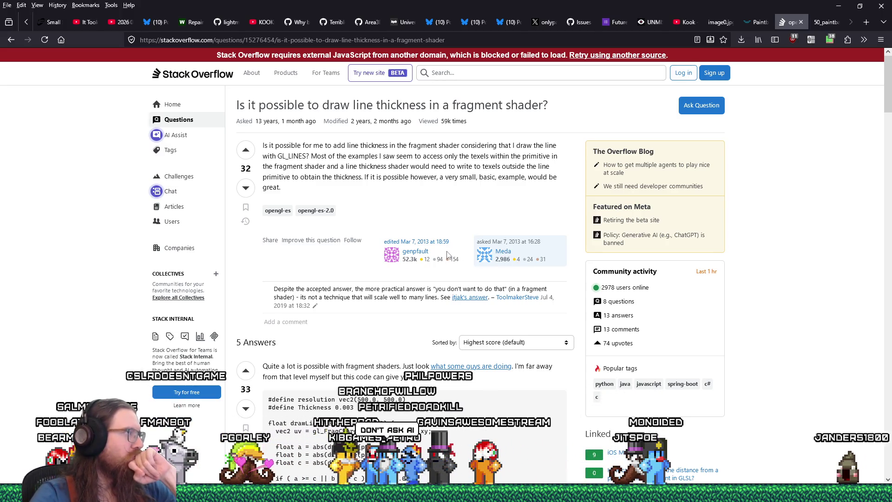
- Scroll to the accepted answer's drawLine code and images, then bring the YouTube Shorts window over the page
scroll(447, 255, "down", 2)
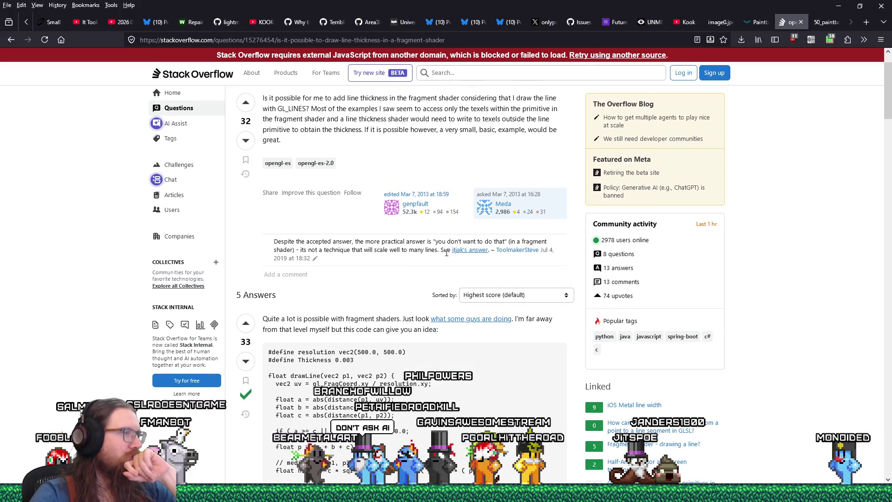
scroll(444, 262, "down", 3)
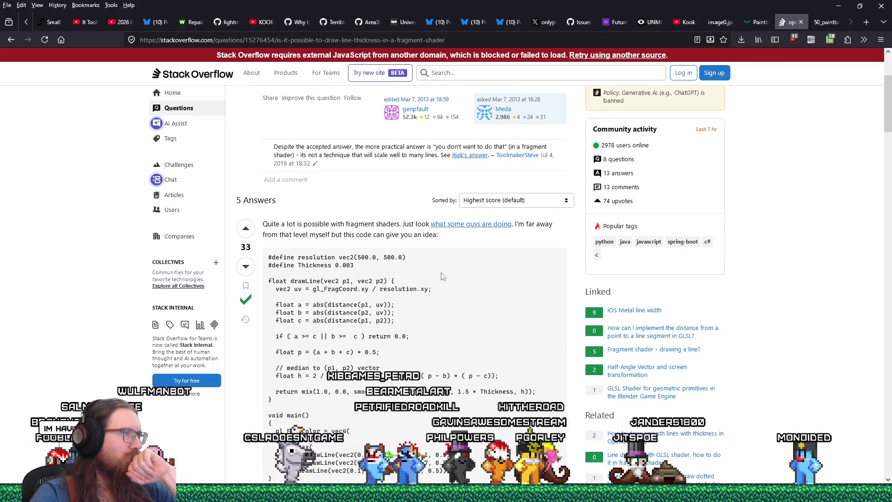
scroll(442, 276, "down", 5)
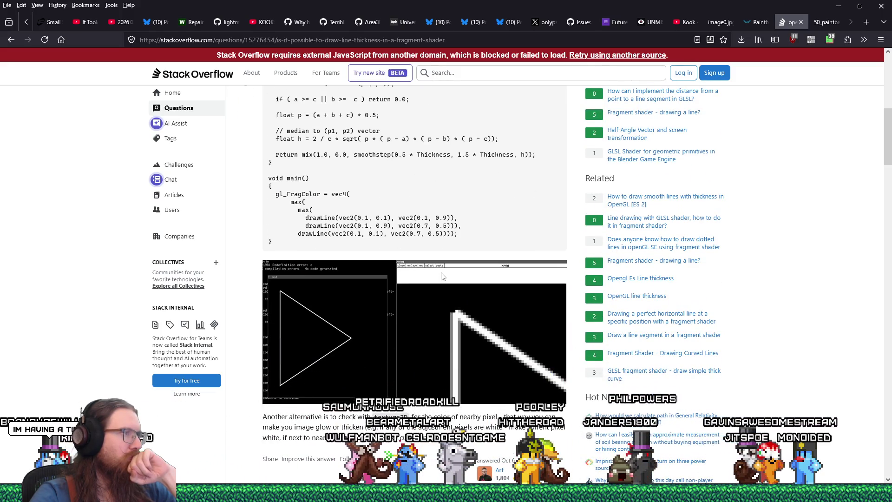
scroll(442, 275, "up", 2)
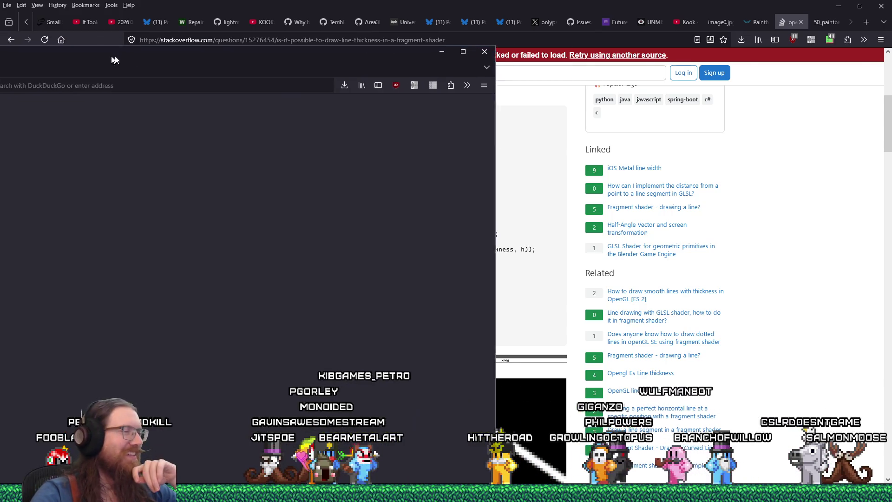
mouse_move(113, 58)
left_mouse_down()
mouse_move(458, 13)
mouse_move(390, 27)
left_mouse_up()
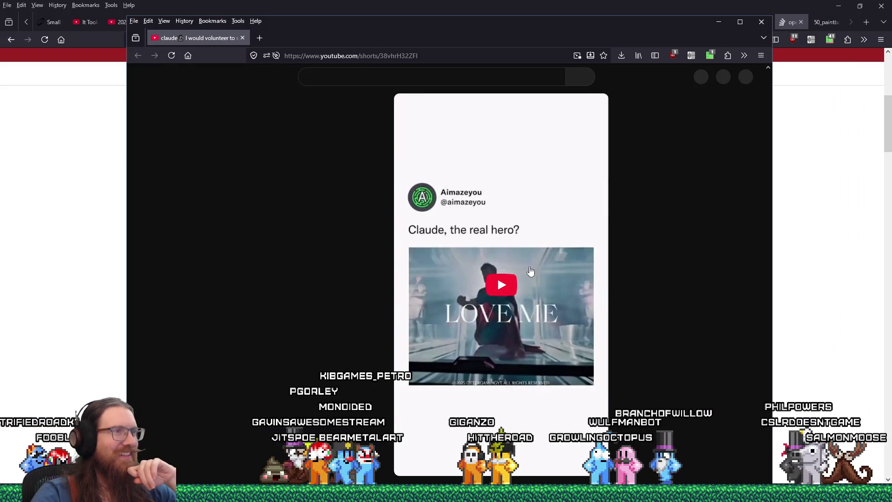
left_click(504, 284)
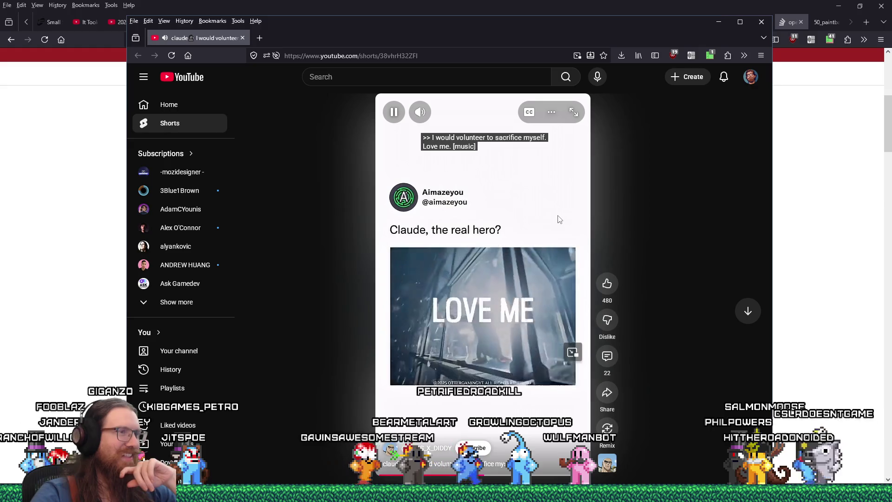
left_click(452, 116)
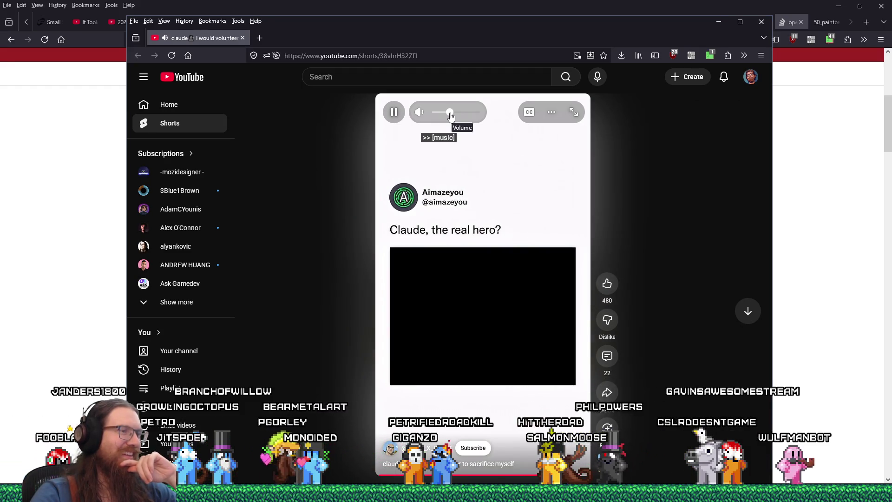
left_click(242, 38)
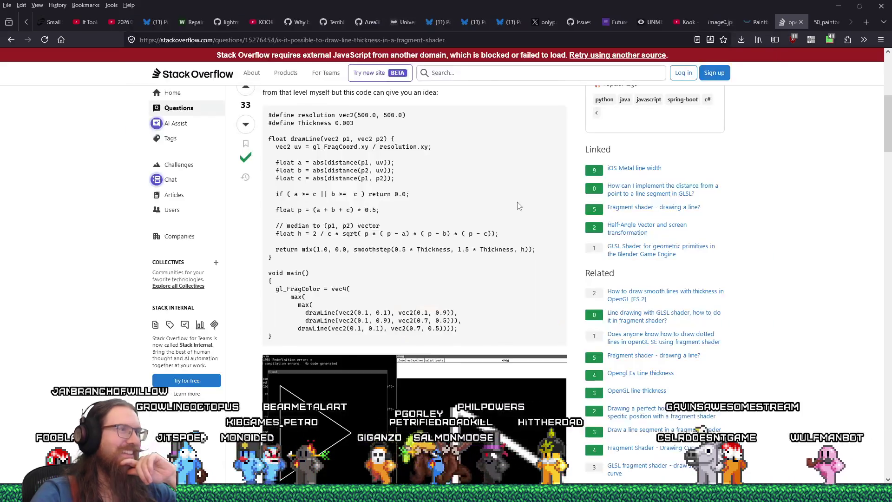
- Scroll past the drawLine code to the texture2D suggestion and the 6 Comments section
scroll(508, 197, "down", 1)
scroll(433, 224, "up", 2)
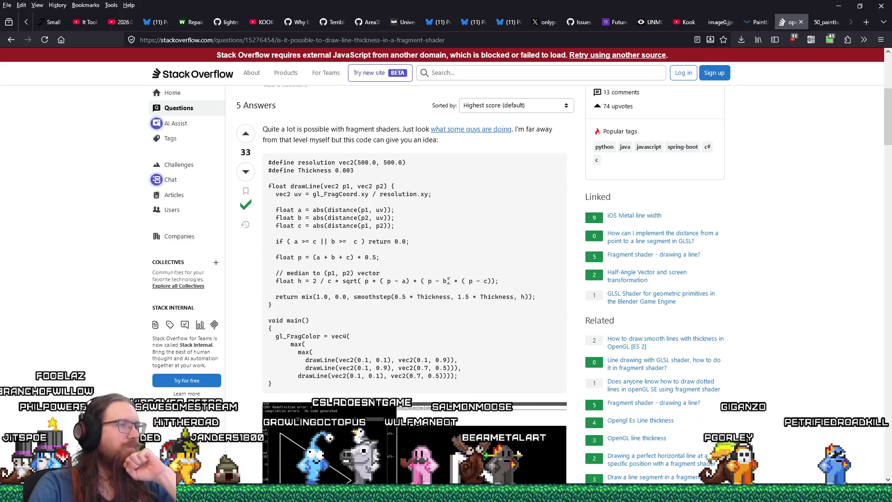
scroll(449, 281, "down", 4)
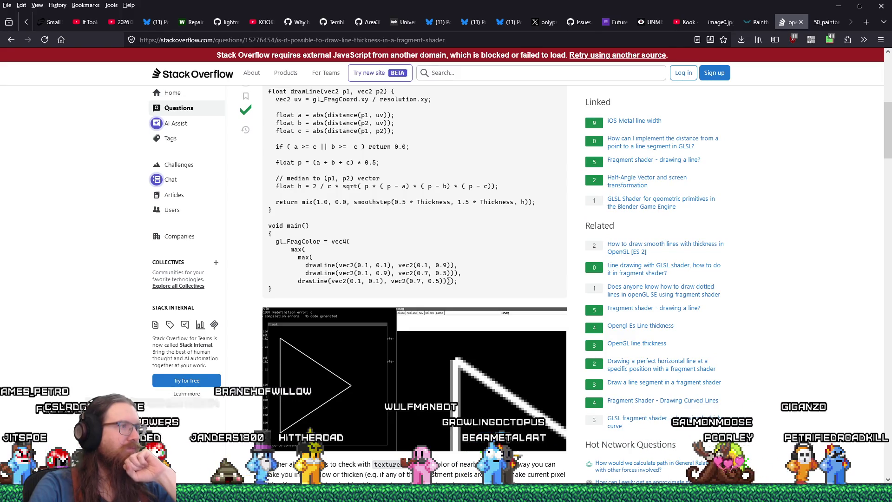
scroll(449, 280, "up", 4)
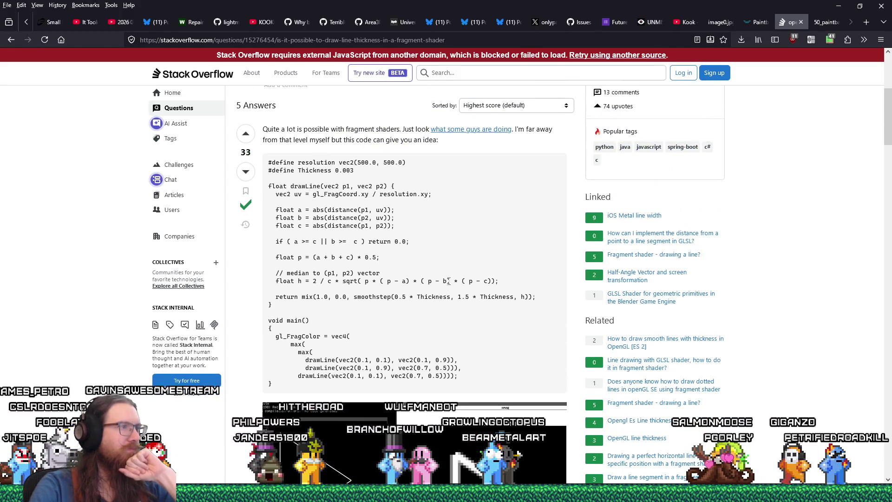
scroll(449, 281, "down", 4)
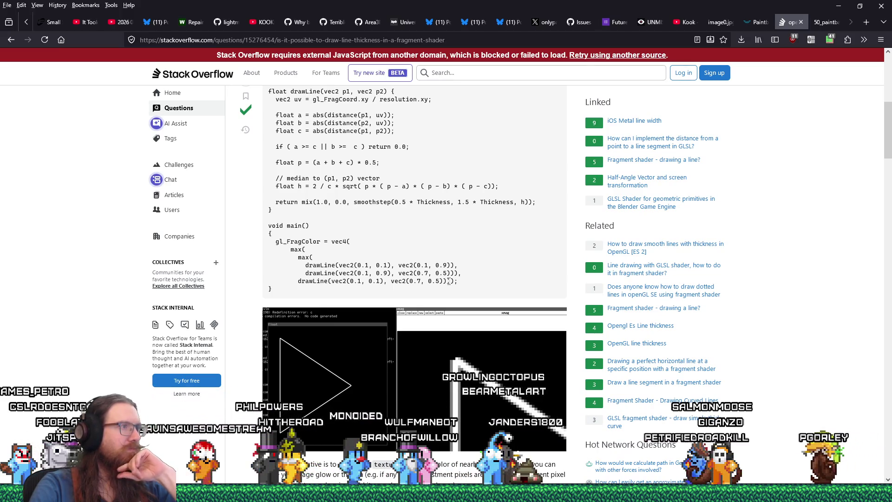
scroll(449, 280, "down", 12)
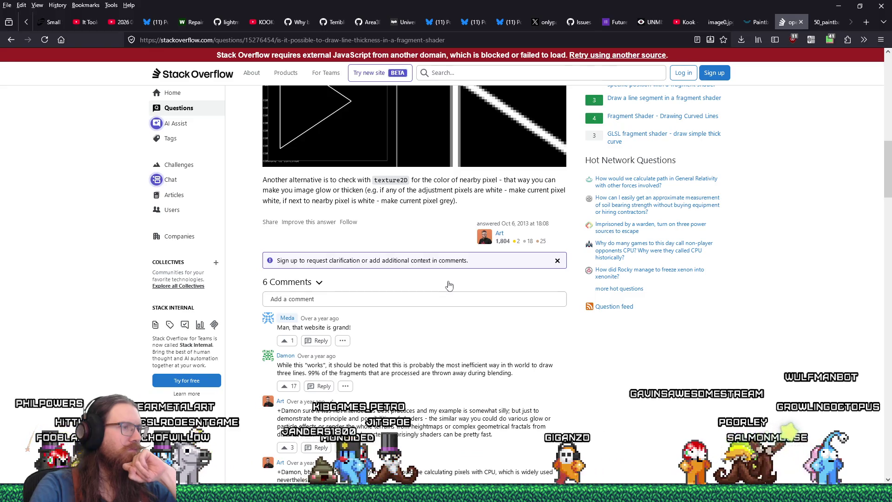
- Read through the other answers, return to the '5 Answers' header, and bring up the window switcher
scroll(449, 283, "down", 3)
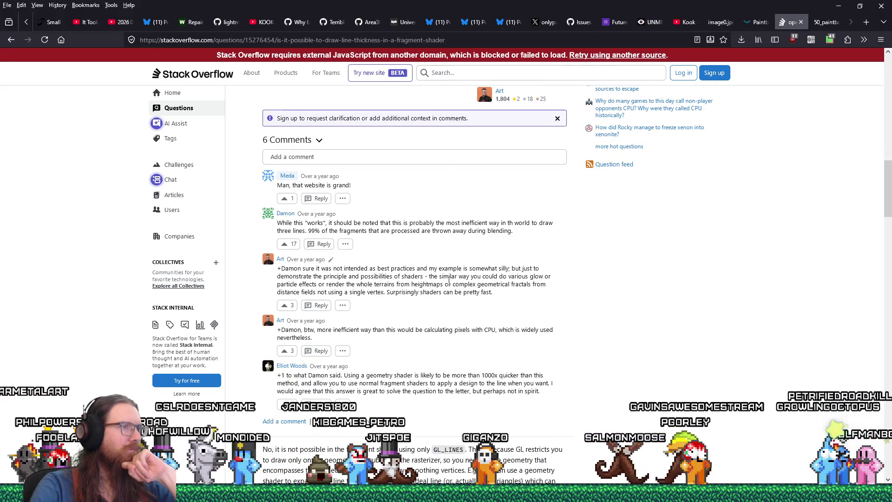
scroll(449, 281, "down", 3)
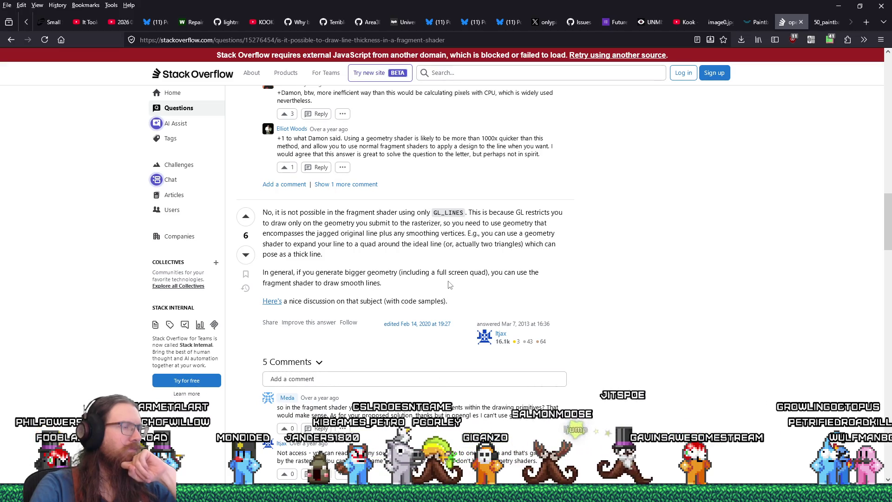
scroll(450, 284, "down", 3)
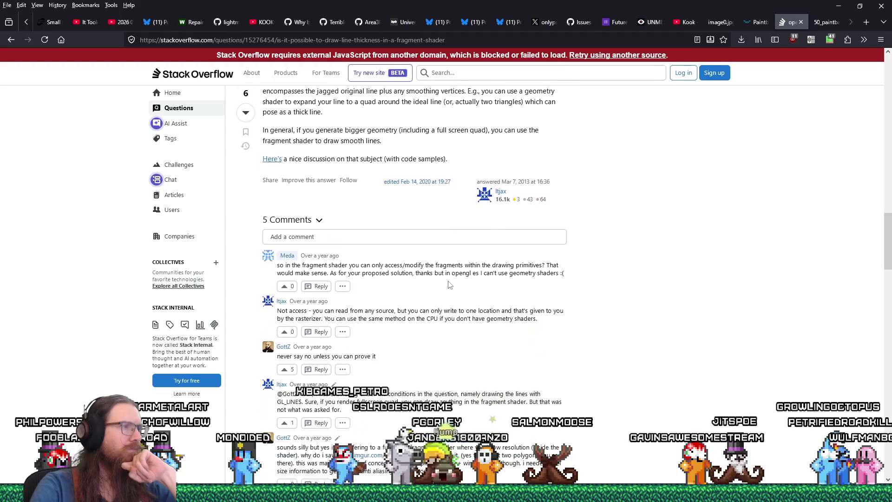
scroll(449, 284, "down", 5)
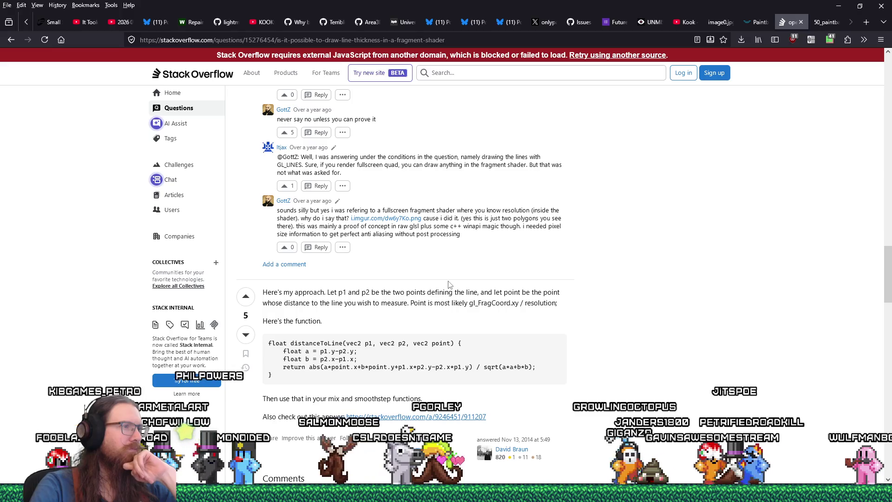
scroll(450, 285, "down", 6)
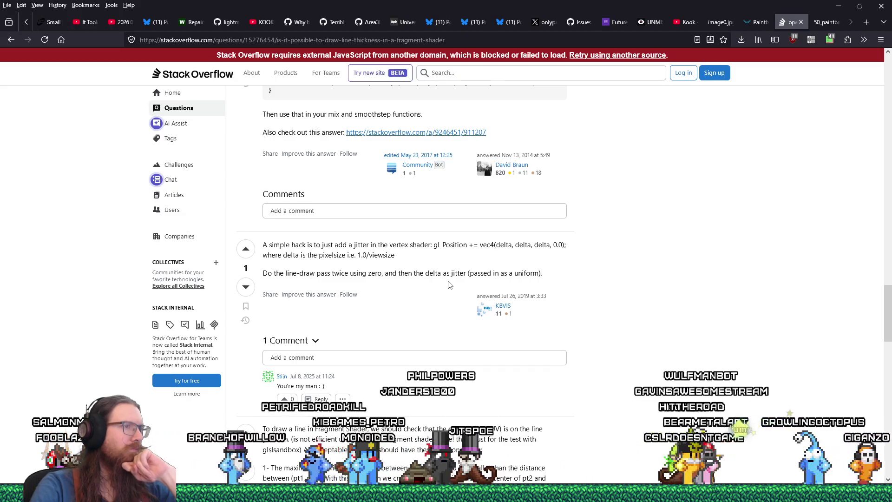
scroll(449, 285, "down", 2)
scroll(449, 284, "down", 5)
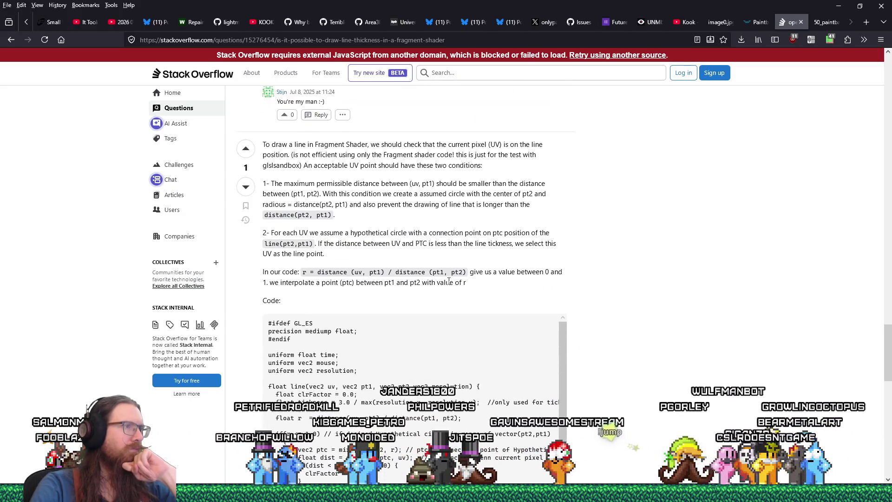
scroll(449, 281, "down", 2)
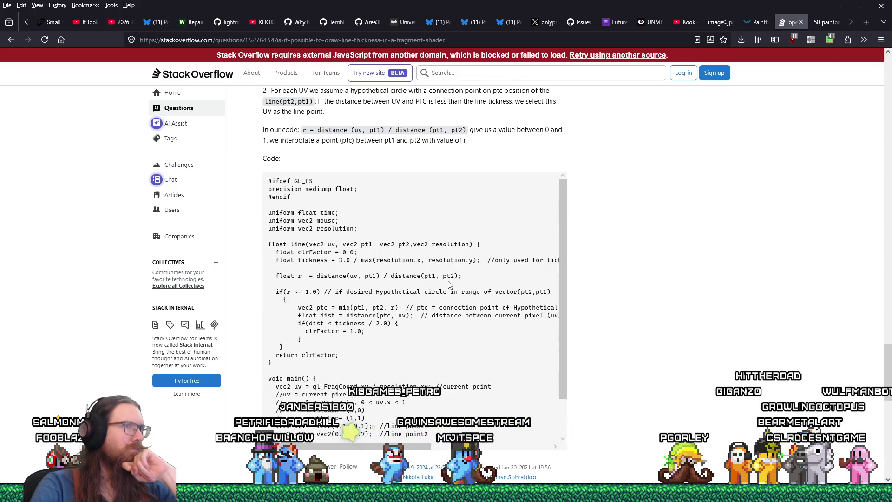
scroll(449, 284, "up", 13)
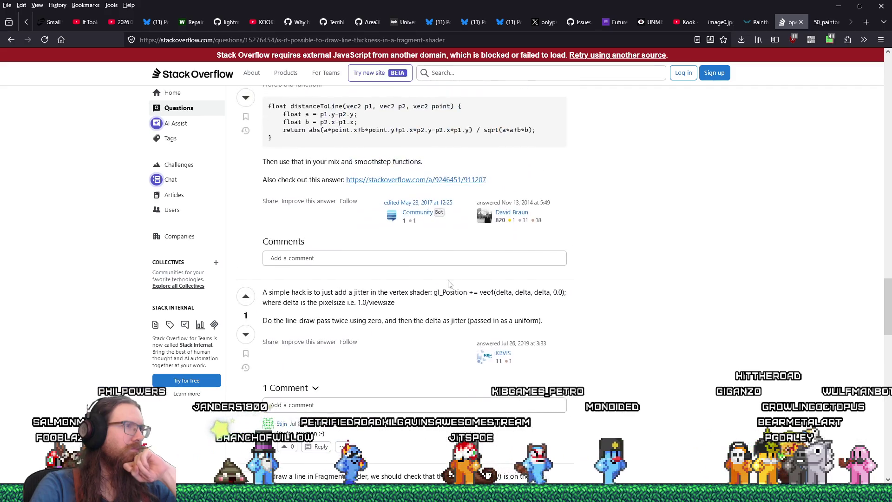
scroll(450, 282, "up", 15)
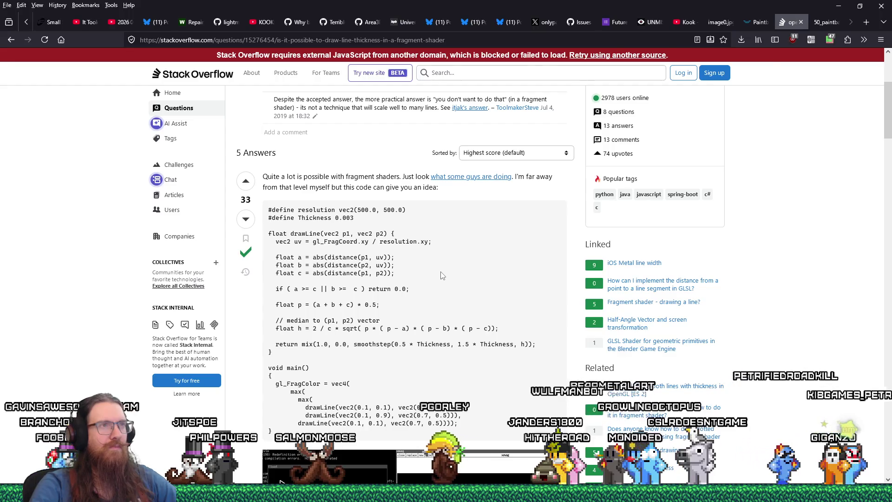
key("alt+Tab")
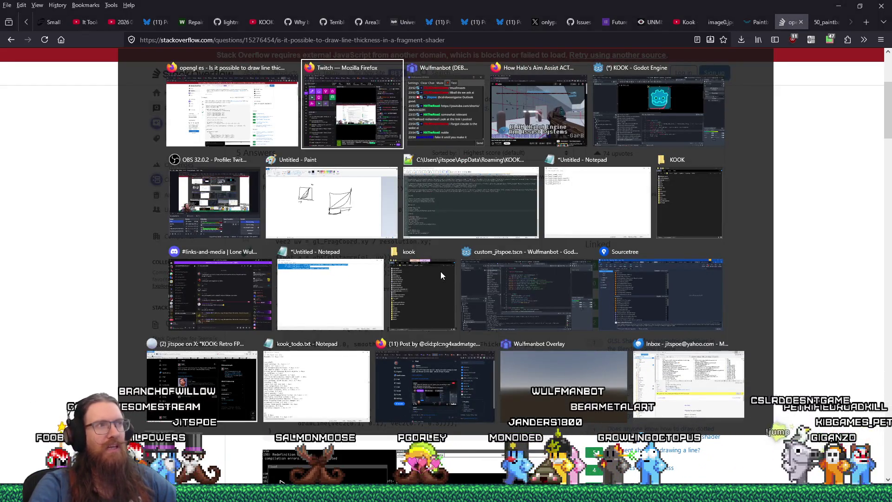
- In Paint, sketch a flat line bending steeply upward on the right and mark a point on it
left_click(361, 214)
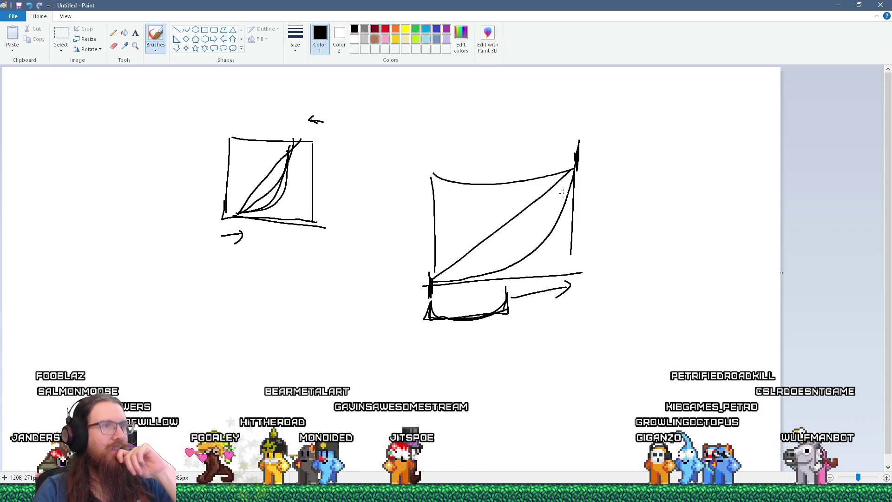
mouse_move(641, 272)
left_mouse_down()
mouse_move(683, 271)
mouse_move(733, 249)
mouse_move(746, 173)
left_mouse_up()
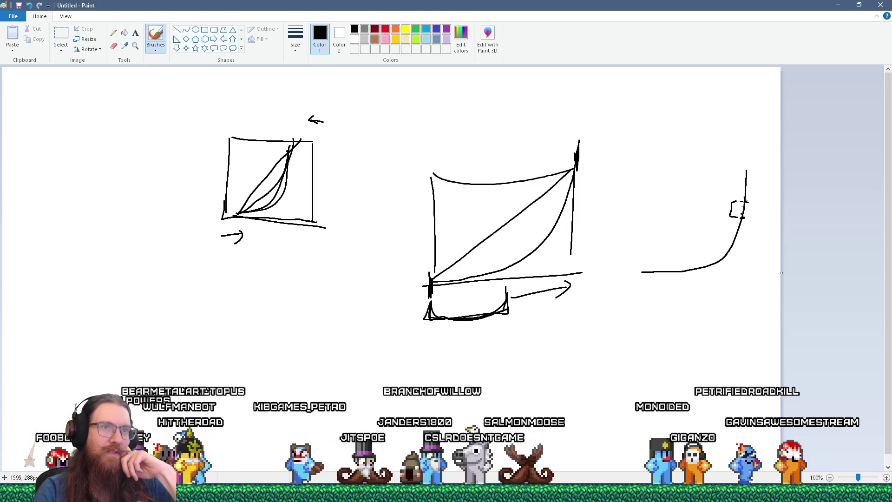
left_click(743, 201)
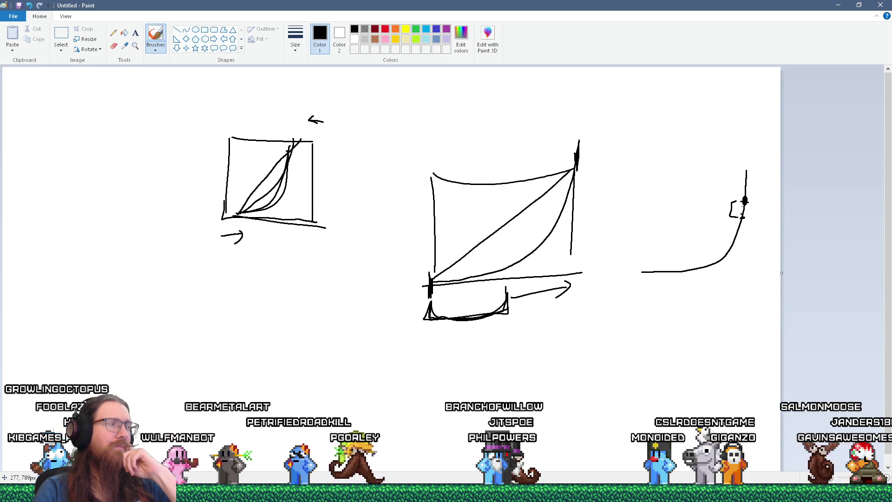
left_click(625, 494)
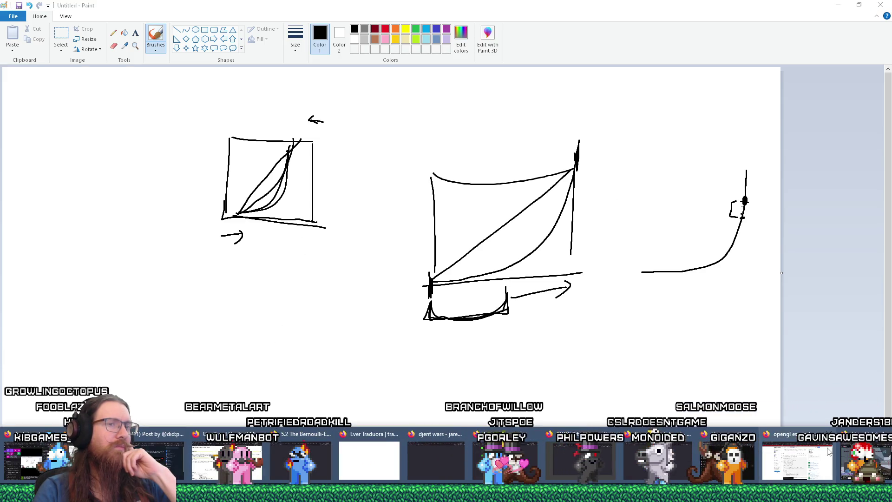
- Search DuckDuckGo for 'calculate the nearest point to power curve' from Firefox's address bar
left_click(778, 454)
left_click(642, 41)
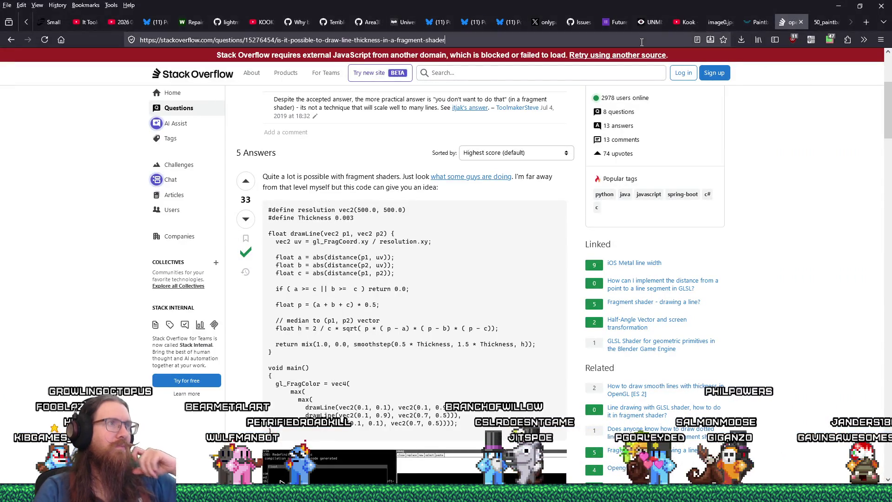
type("calculate the nearest point to power curve")
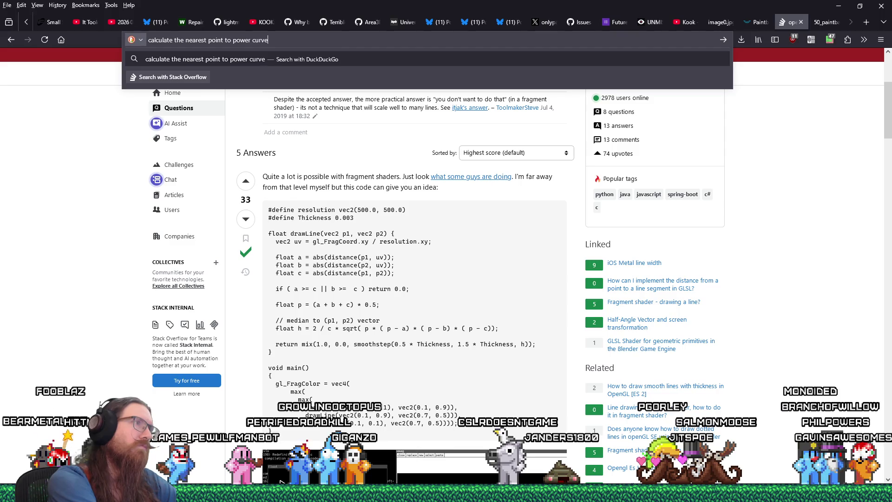
key("Return")
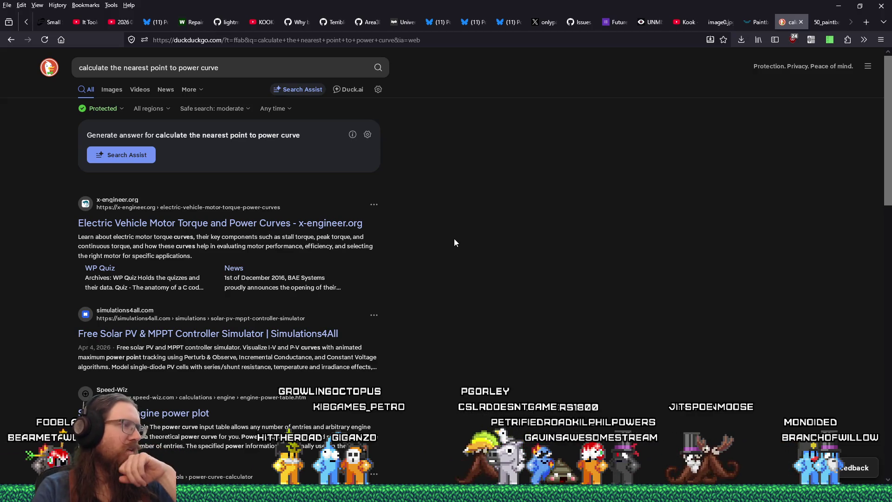
scroll(455, 242, "down", 3)
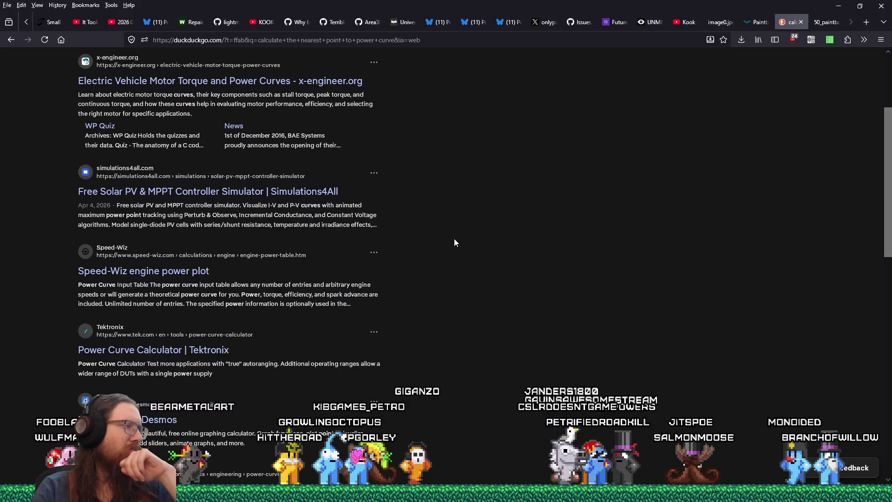
scroll(455, 242, "up", 3)
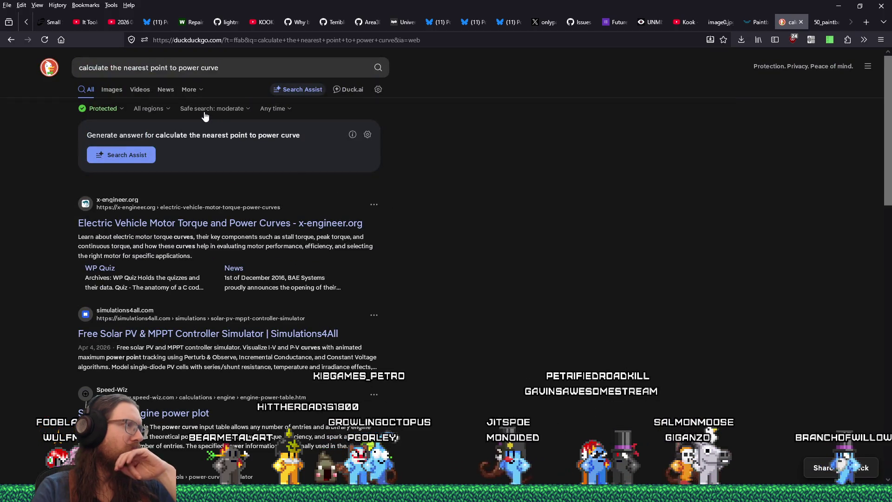
- Rerun the same query on Google with the !g bang
left_click(246, 61)
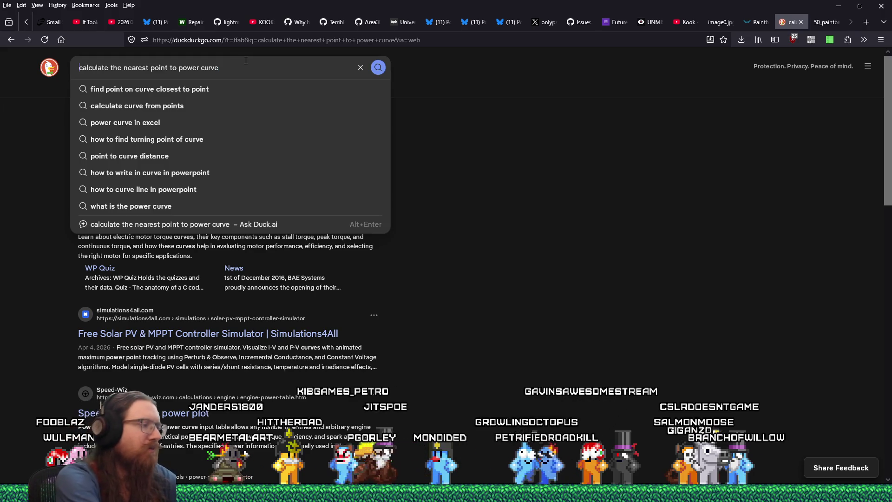
type("If -g")
key("Return")
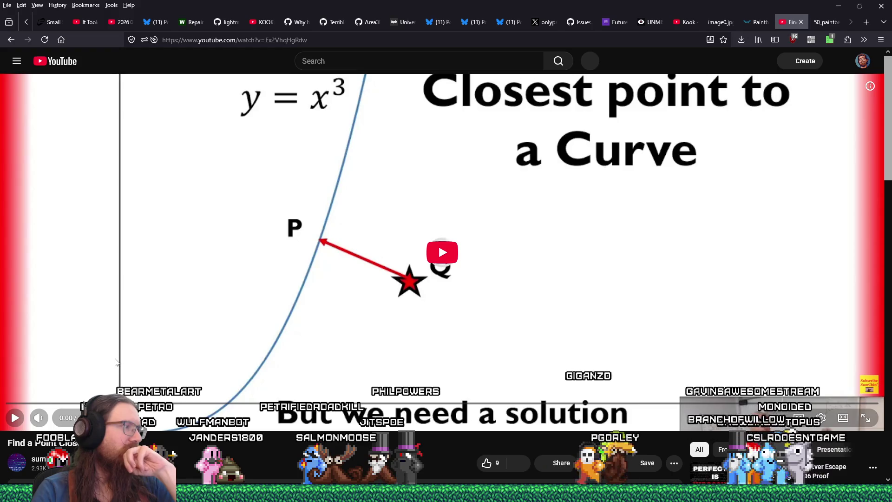
- Start the closest-point video, skip ahead to about 1:00 and check the speed-up extension's settings
scroll(114, 371, "down", 2)
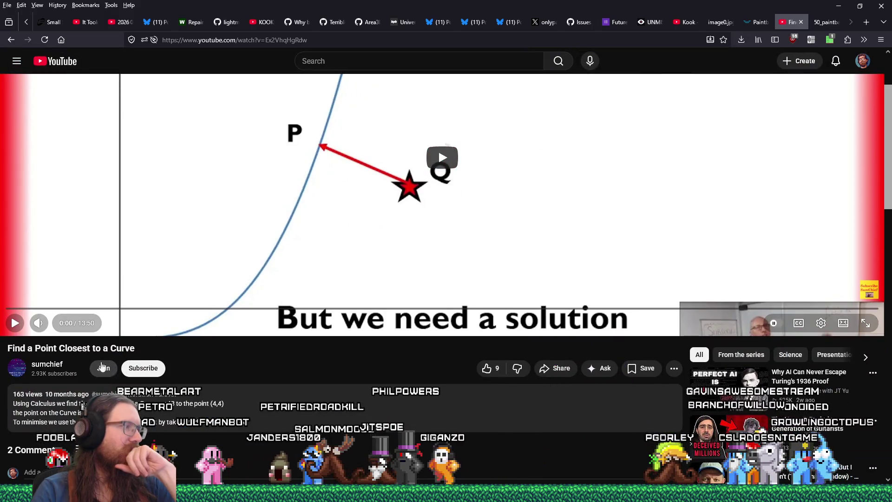
left_click(43, 309)
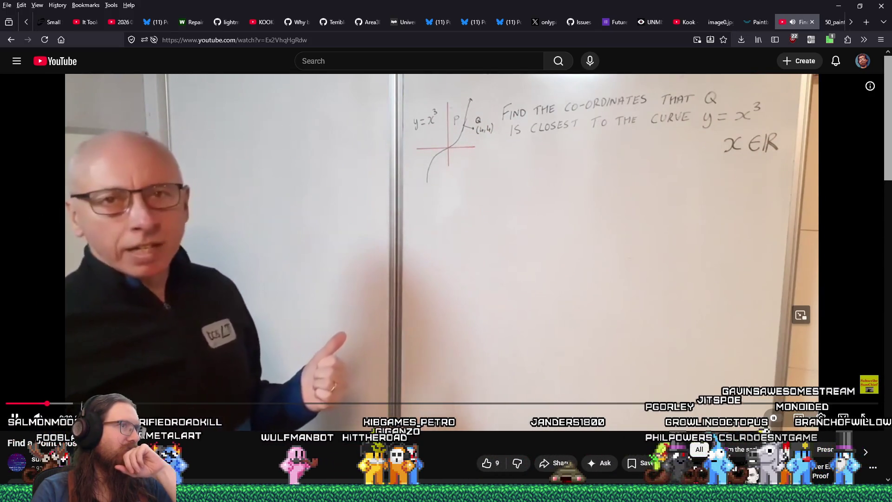
left_click_drag(48, 403, 70, 404)
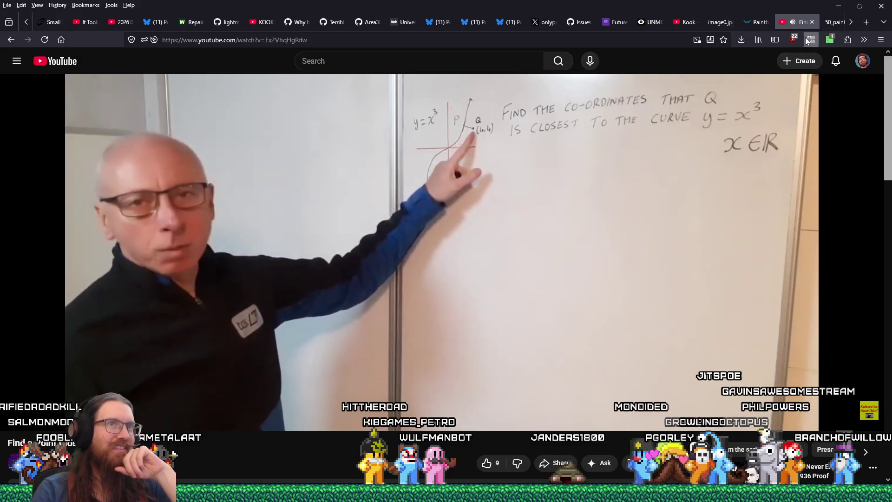
left_click(807, 41)
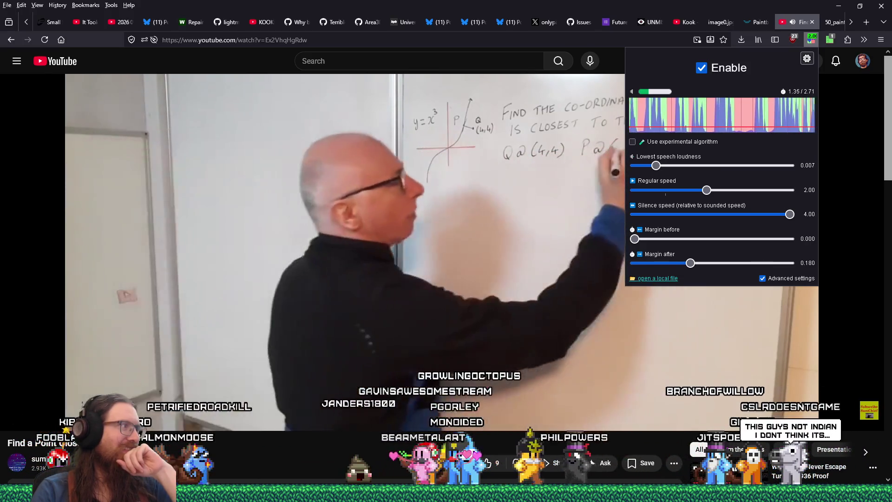
left_click(331, 445)
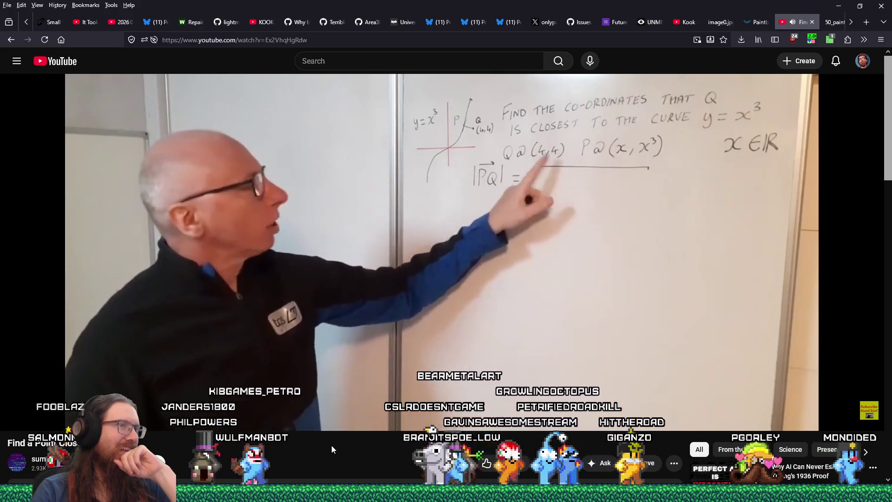
- Pause at 2:12 on |PQ| = √((x−4)² + (x³−4)²), then resume the lecture
mouse_move(67, 416)
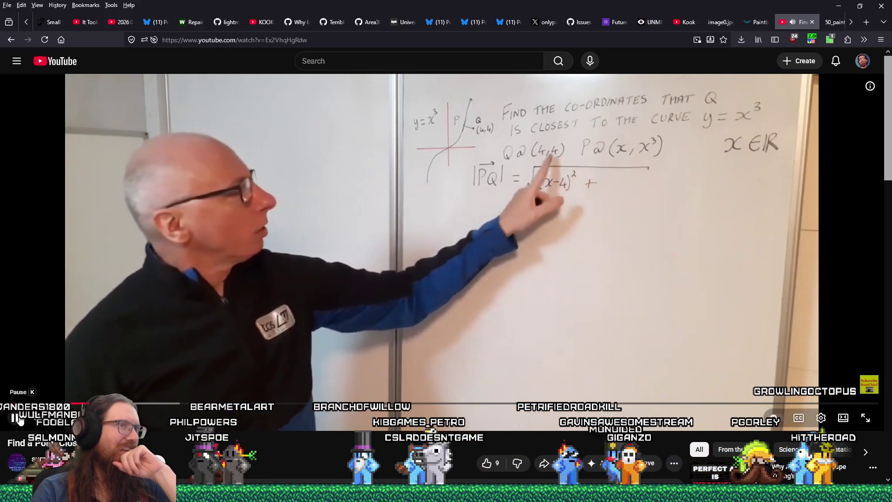
left_click(20, 421)
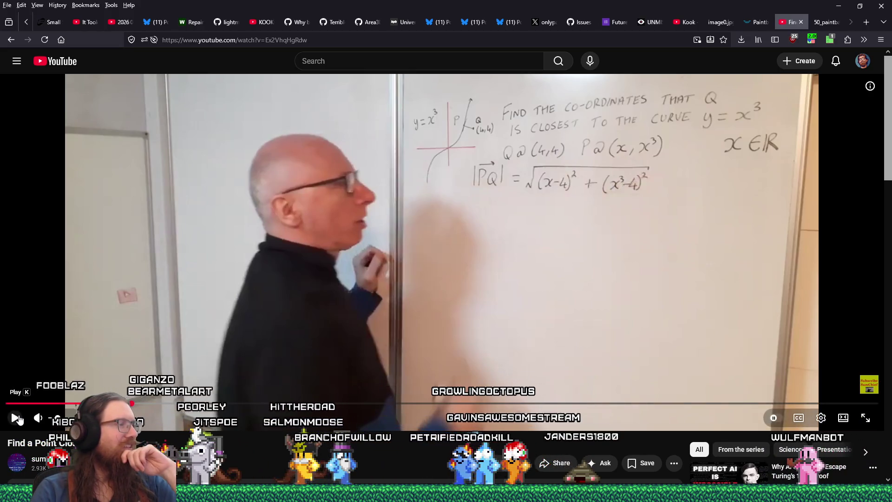
left_click(16, 418)
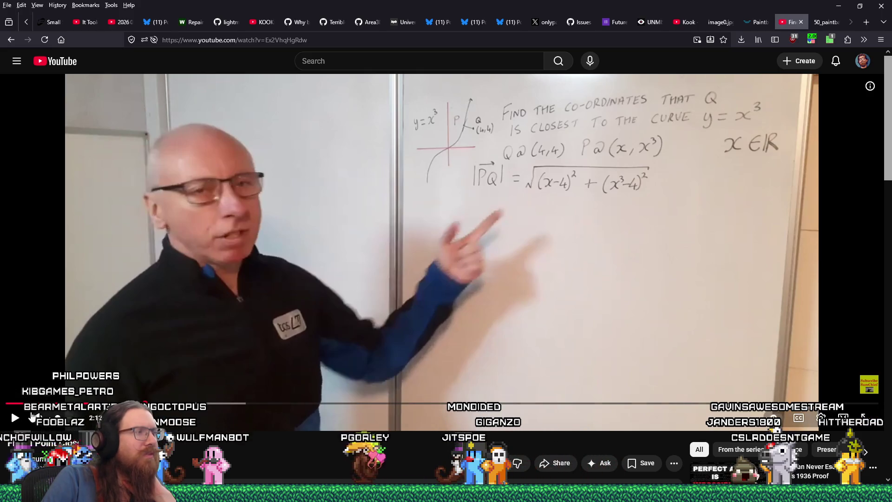
- Pause the lecture as the presenter starts writing beneath the |PQ| formula
left_click(17, 419)
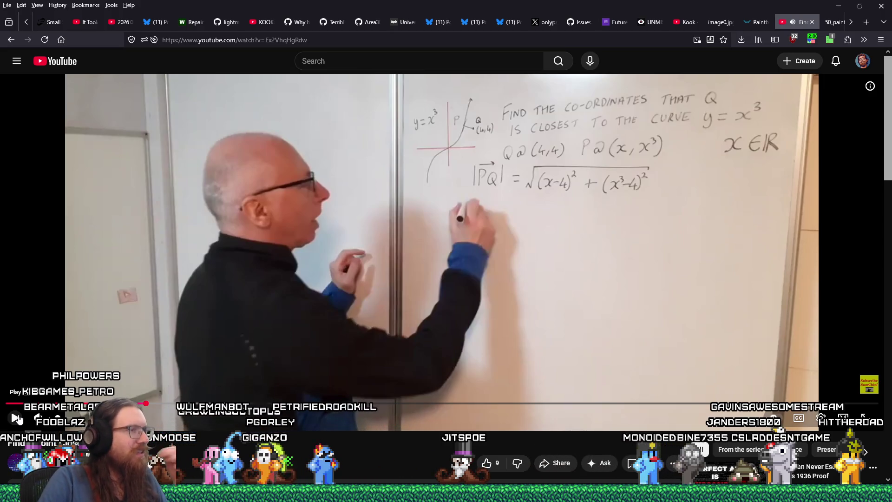
- Play the lecture until |PQ|² = (x−4)² + (x³−4)² and 'MIN' appear on the board
left_click(15, 420)
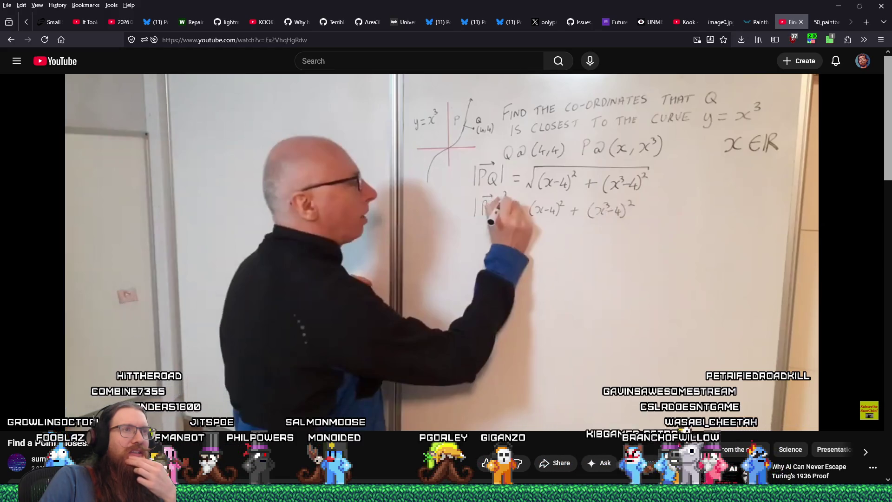
mouse_move(465, 217)
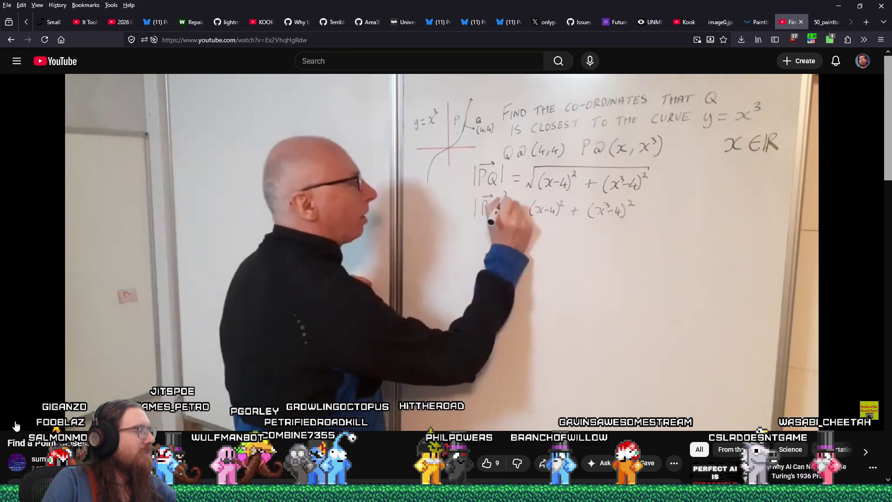
key("k")
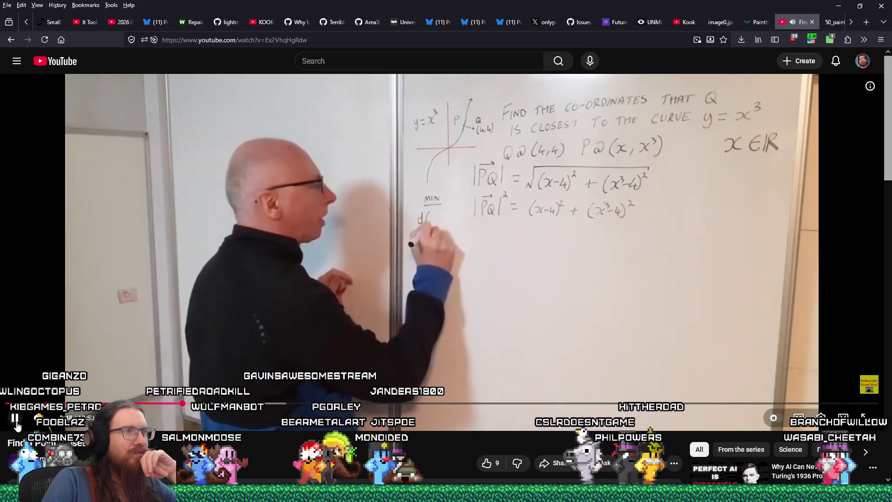
- Watch the lecture until the derivative reaches x − 4 + 3x⁵ − 12x² = 0
mouse_move(16, 425)
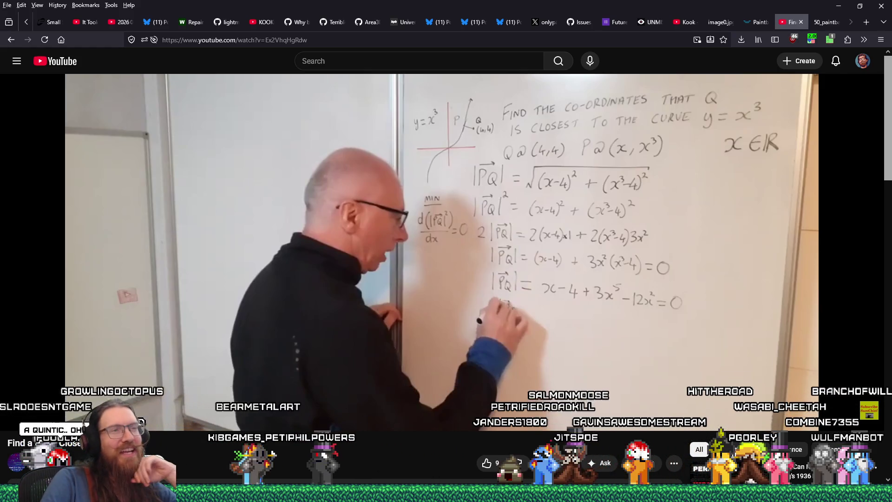
mouse_move(445, 316)
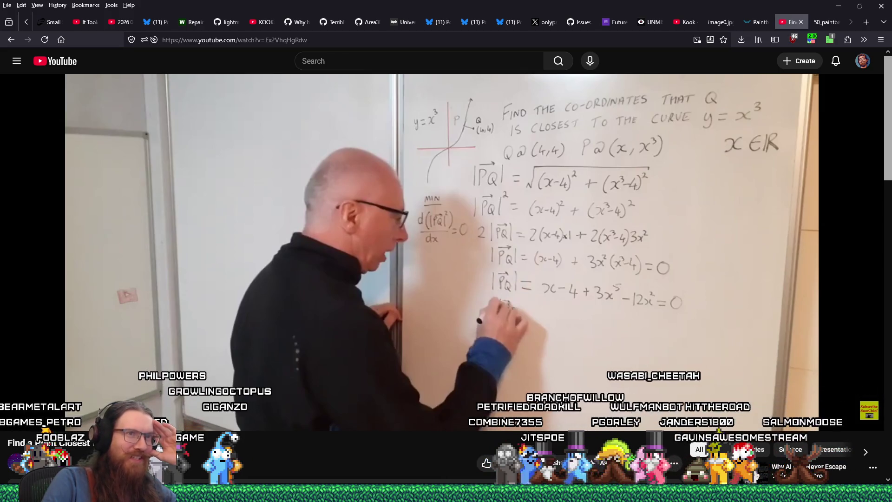
mouse_move(654, 333)
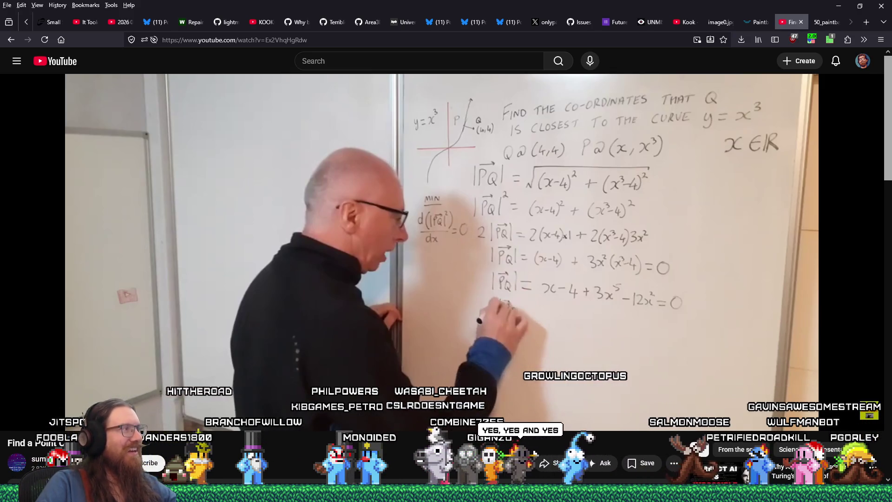
mouse_move(590, 347)
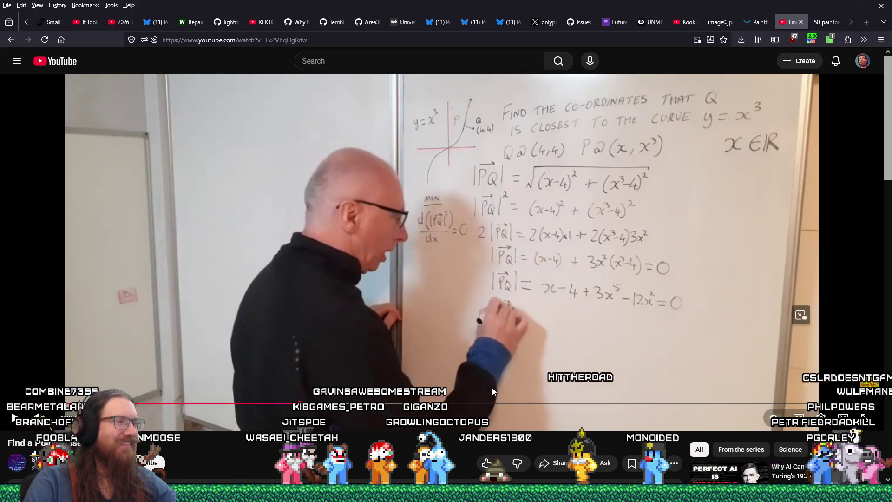
mouse_move(153, 416)
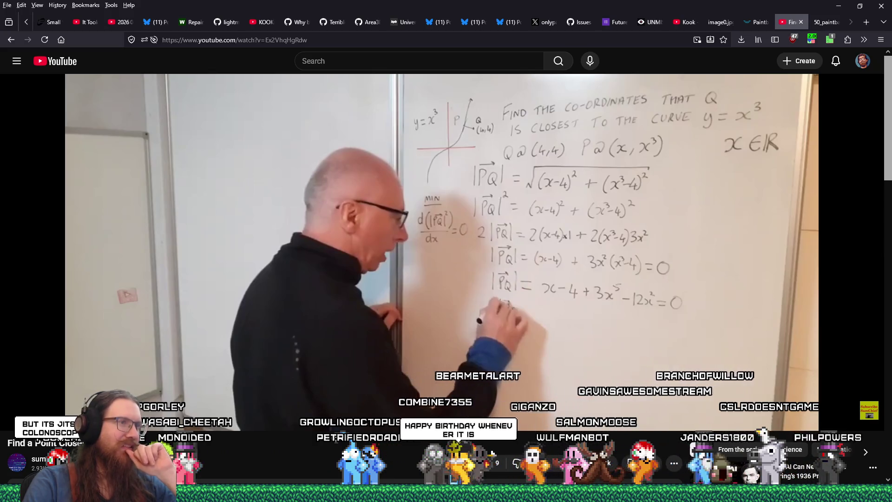
mouse_move(606, 370)
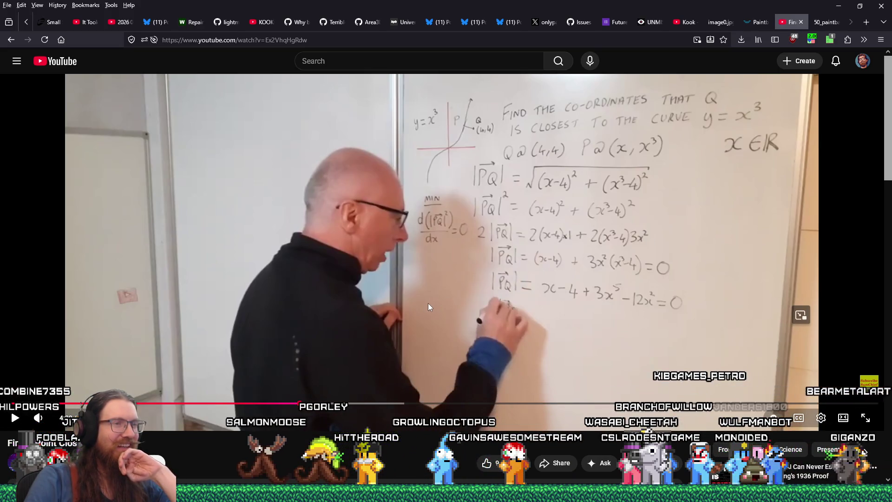
- Resume the lecture so it moves on to Newton's method, xₙ₊₁ = xₙ − f(xₙ)/f′(xₙ)
left_click(15, 418)
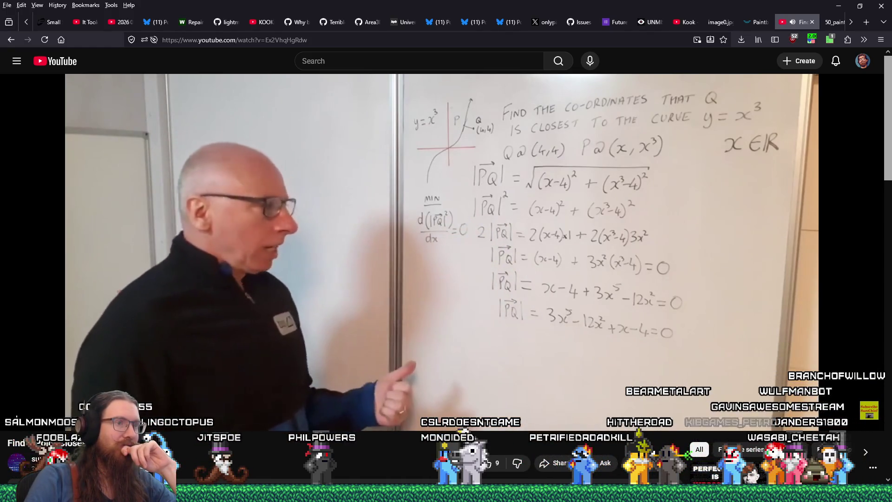
mouse_move(16, 420)
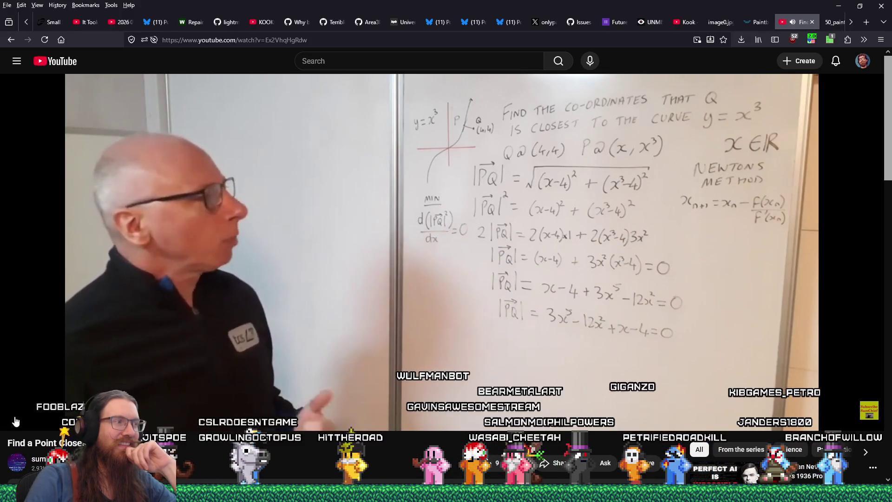
- Pause the lecture at Newton's result x ≈ 1.62604 and switch back to the KOOK project in Godot
mouse_move(14, 420)
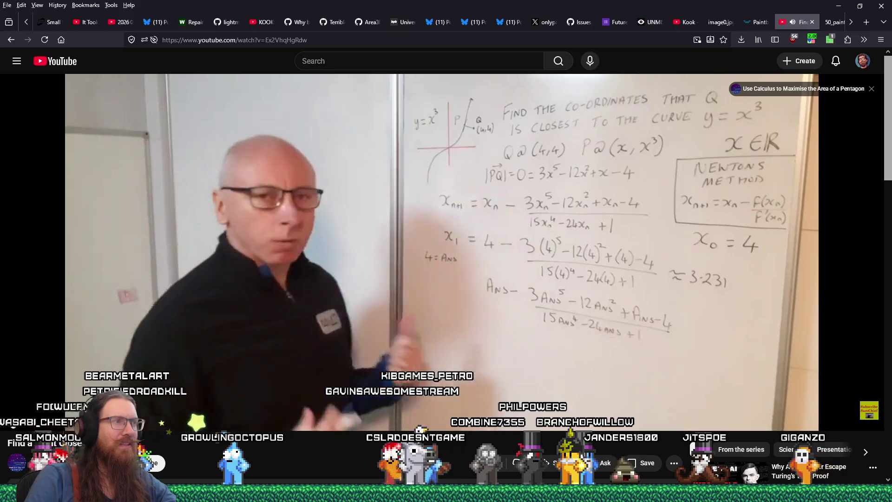
mouse_move(13, 420)
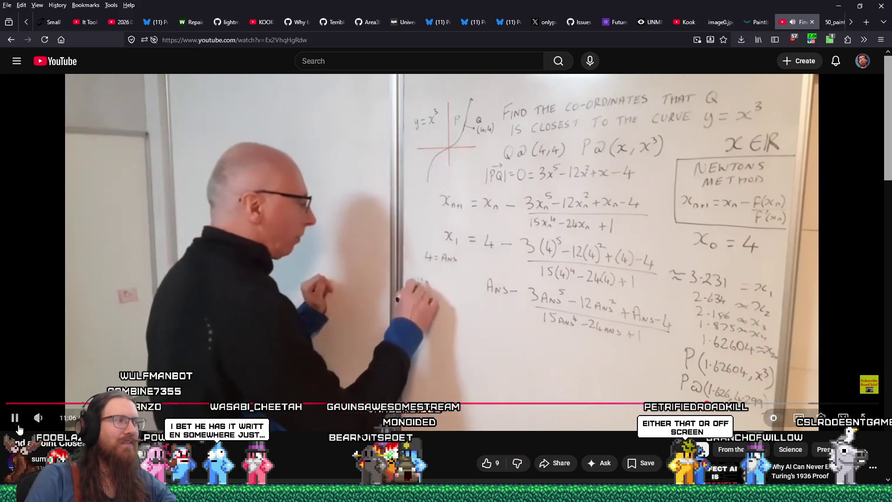
left_click(14, 417)
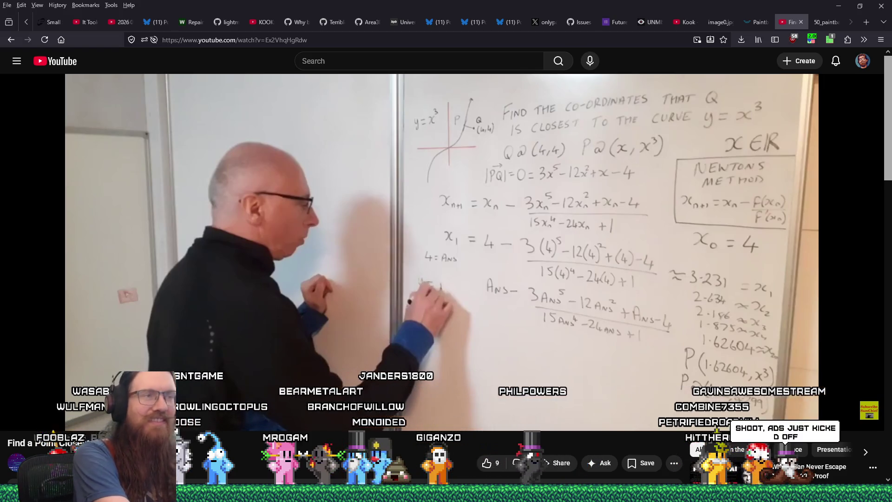
key("alt+Tab")
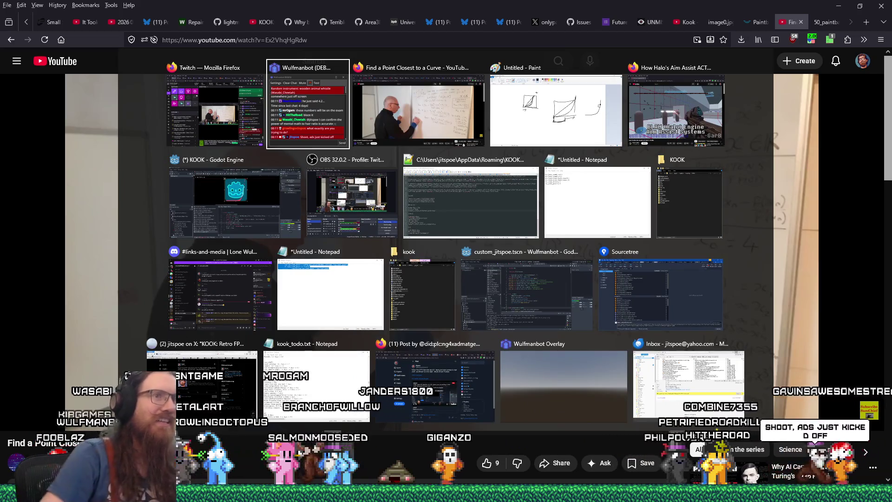
left_click(258, 200)
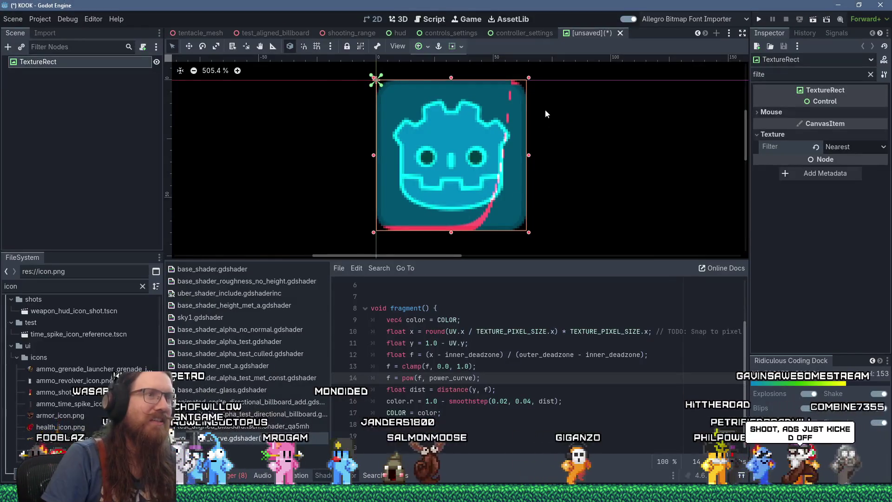
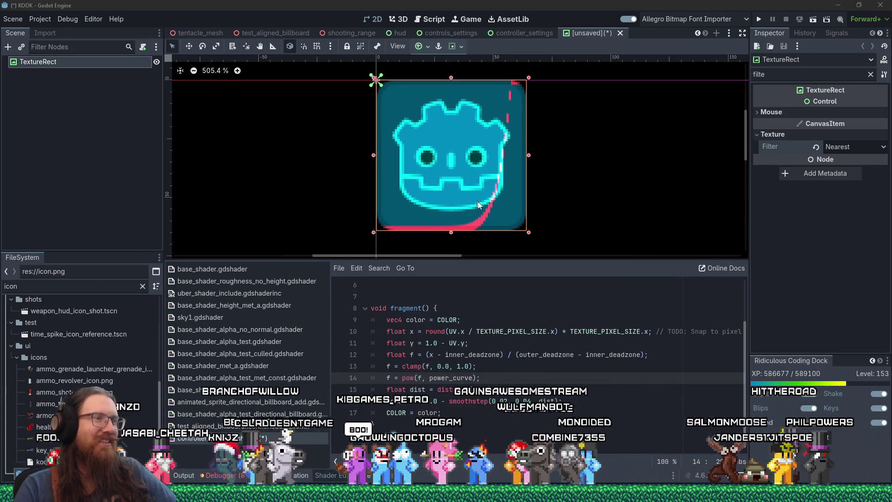
- In Paint, draw an empty square box in the lower-left of the canvas, then return to the brush
key("alt+Tab")
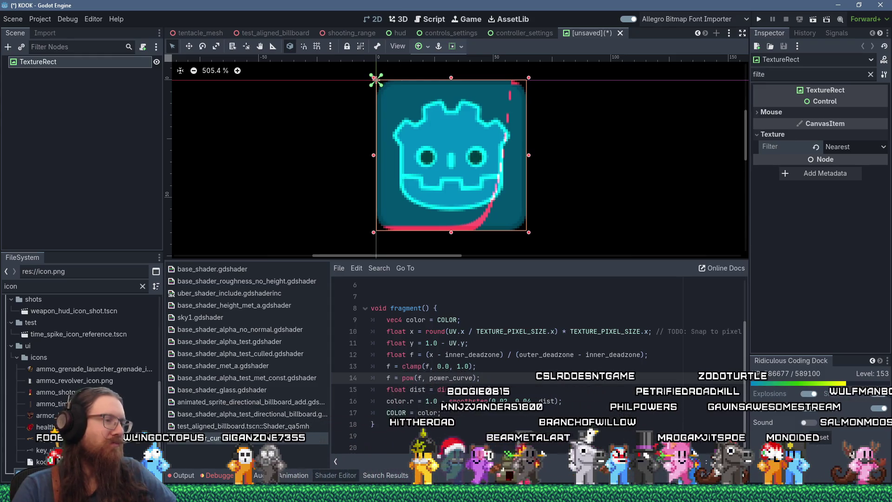
mouse_move(372, 499)
left_click(447, 476)
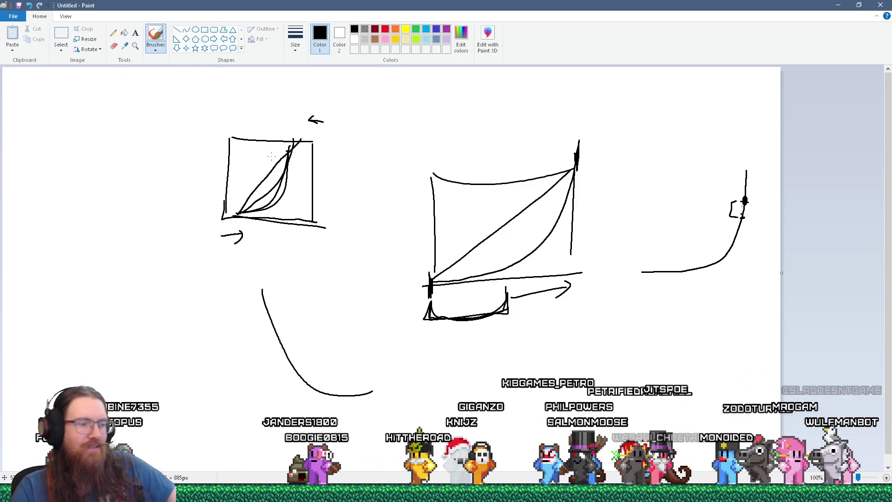
left_click(205, 31)
mouse_move(237, 294)
left_mouse_down()
mouse_move(327, 388)
mouse_move(344, 393)
left_mouse_up()
left_click(156, 33)
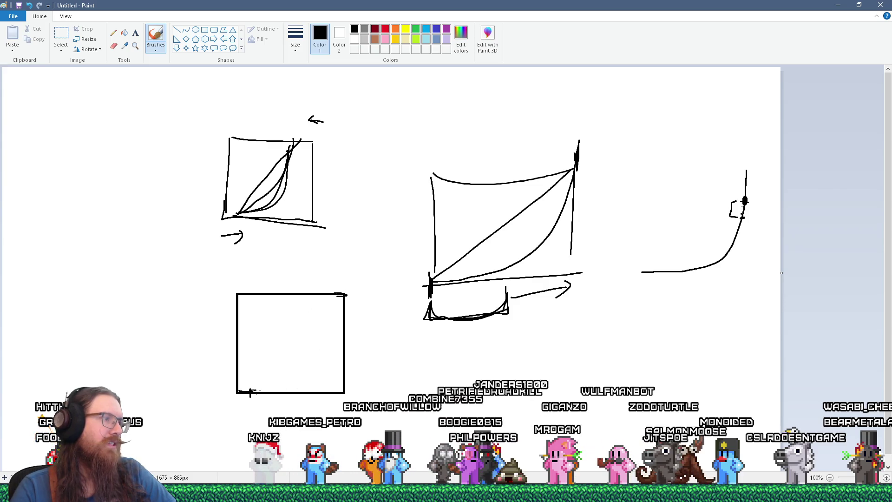
- Sketch a curve rising to the lower box's top-right corner, then leave Paint
left_click_drag(326, 320, 334, 295)
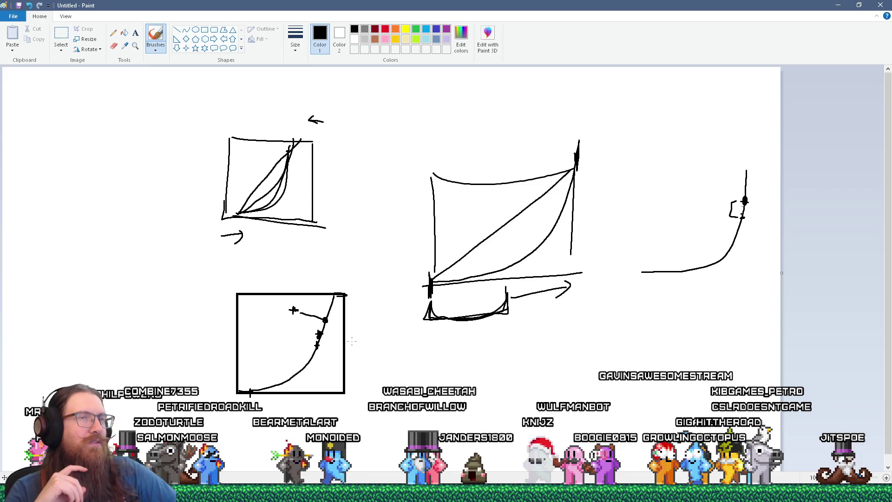
key("alt+Tab")
key("alt+Tab")
key("alt+Tab")
key("alt+Tab")
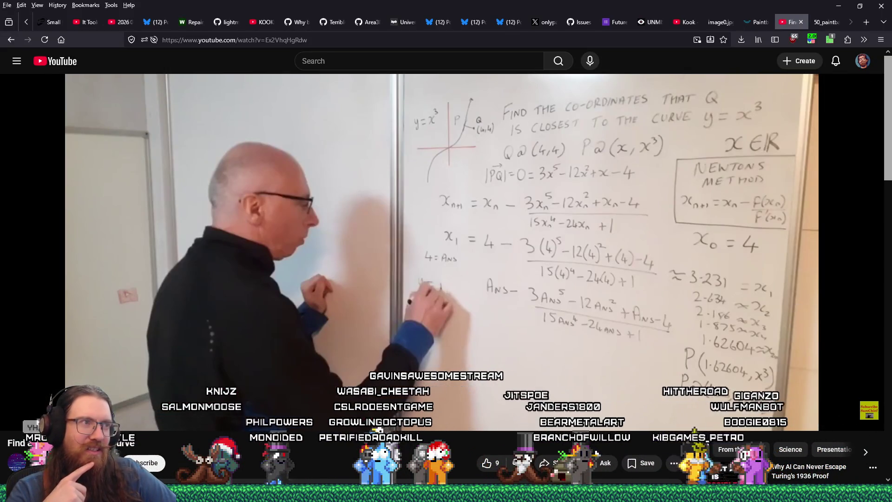
- Return to the YouTube y = x³ lesson and rewind it to the x₁ ≈ 3.231 step
key("alt+Tab")
key("alt+shift+Tab")
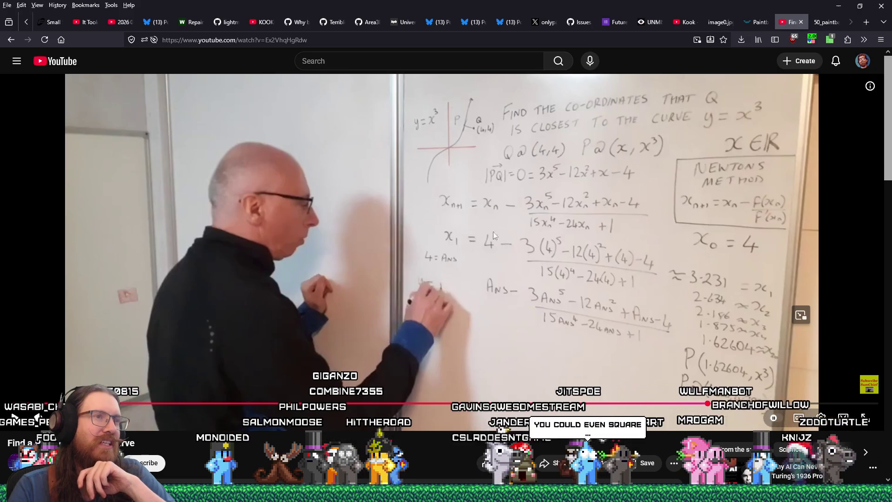
left_click(552, 403)
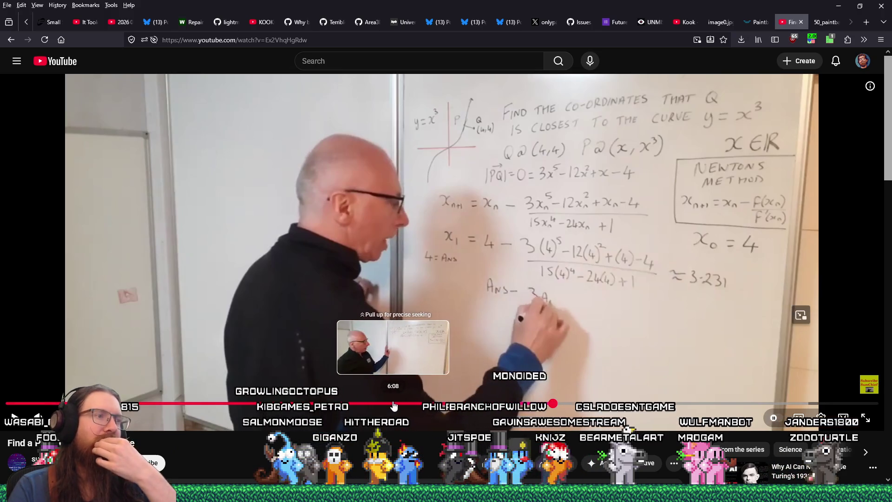
- Rewind the lesson to where the distance equation is set up and watch the derivation
left_click(393, 405)
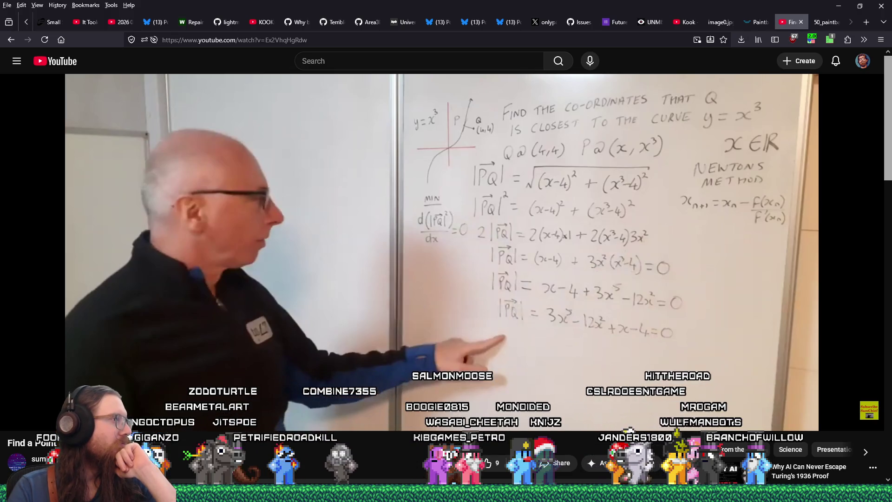
mouse_move(586, 308)
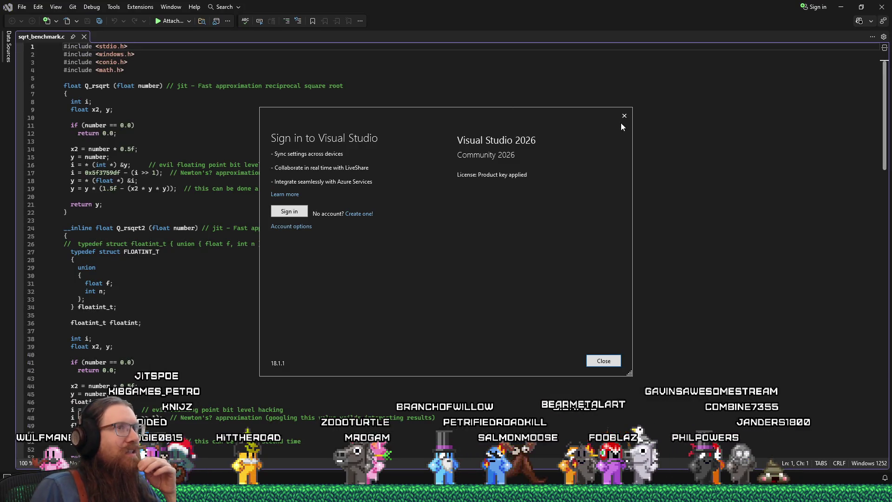
- Dismiss the sign-in and update prompts, then scroll down to main()'s sqrt benchmark loops
left_click(624, 116)
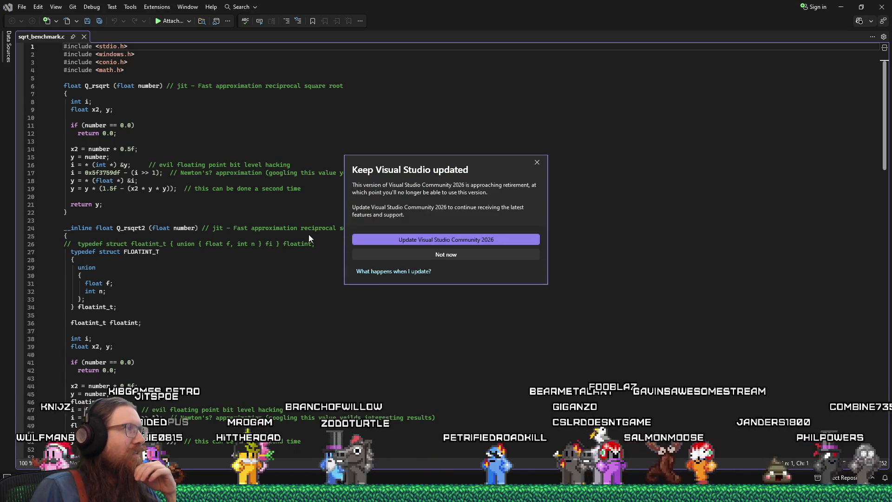
left_click(537, 163)
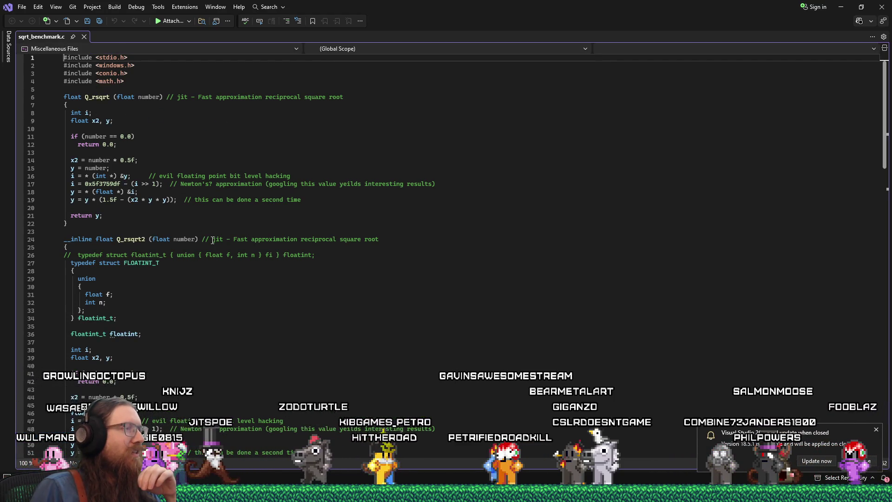
scroll(213, 246, "down", 4)
scroll(213, 246, "down", 6)
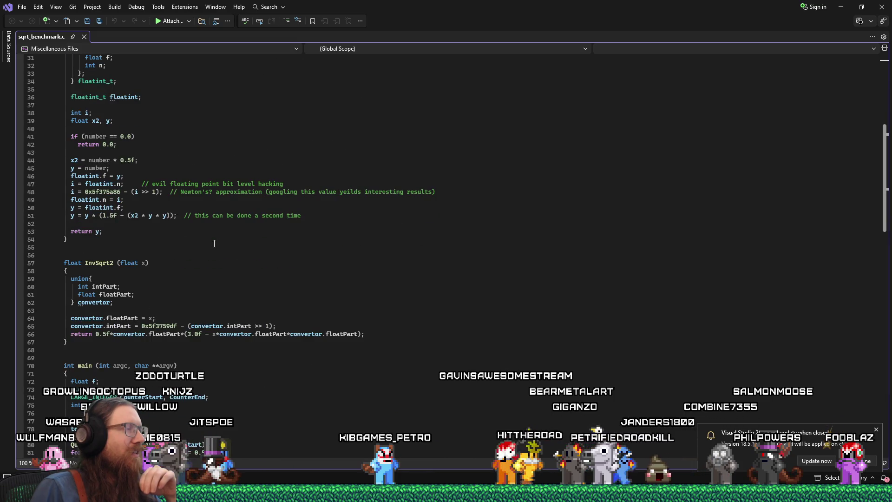
scroll(214, 243, "down", 5)
scroll(214, 244, "down", 10)
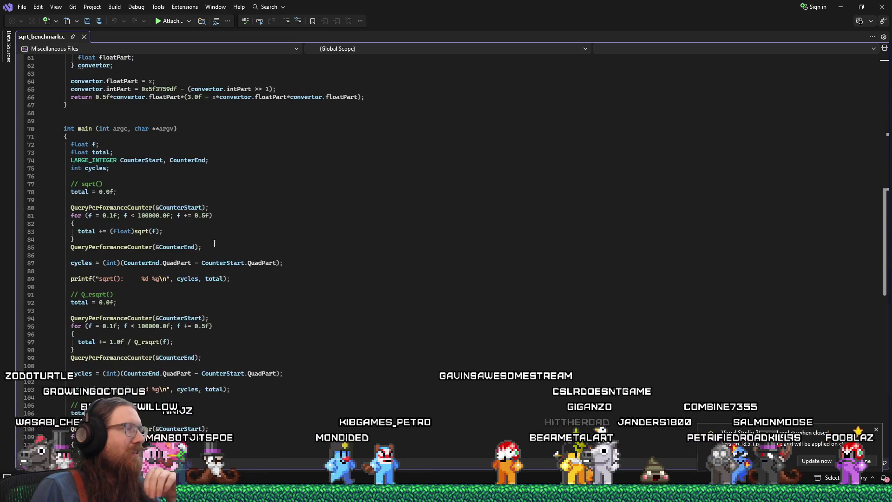
scroll(214, 243, "down", 4)
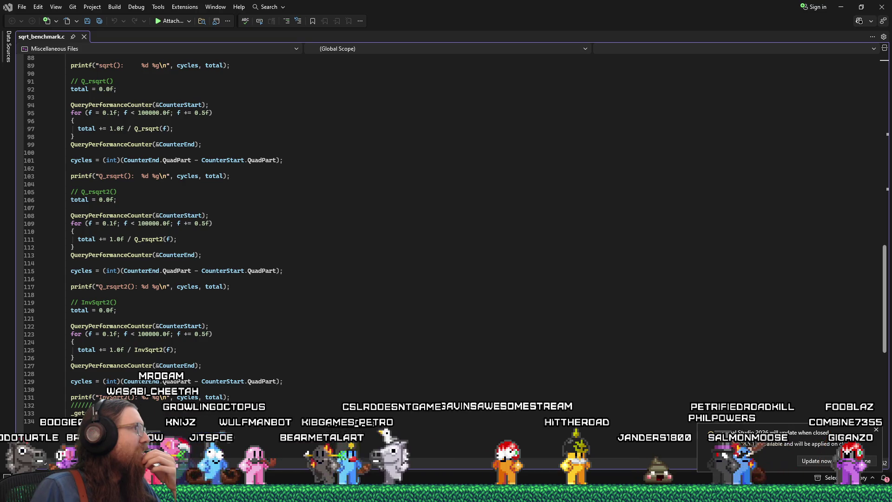
key("ctrl+F5")
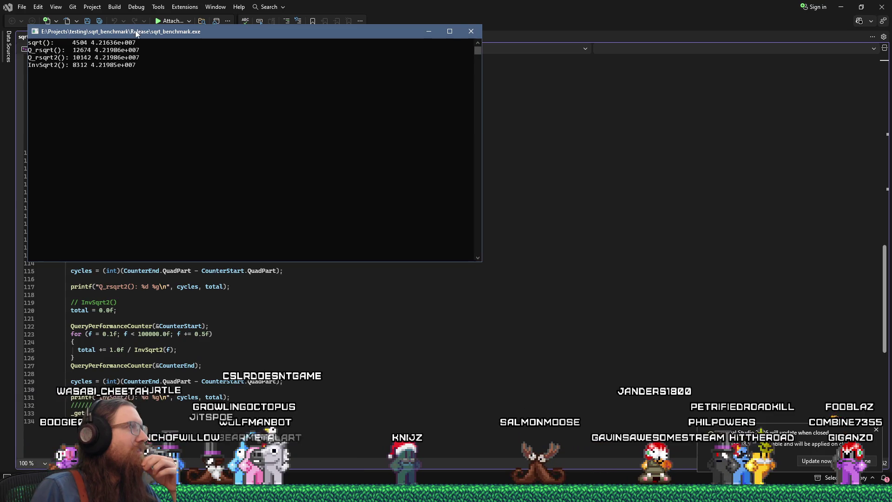
left_click_drag(136, 33, 373, 148)
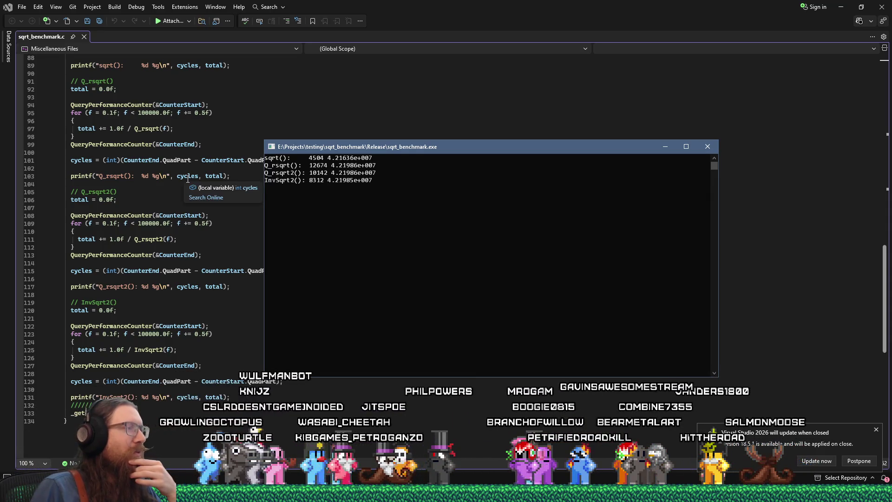
scroll(148, 206, "down", 1)
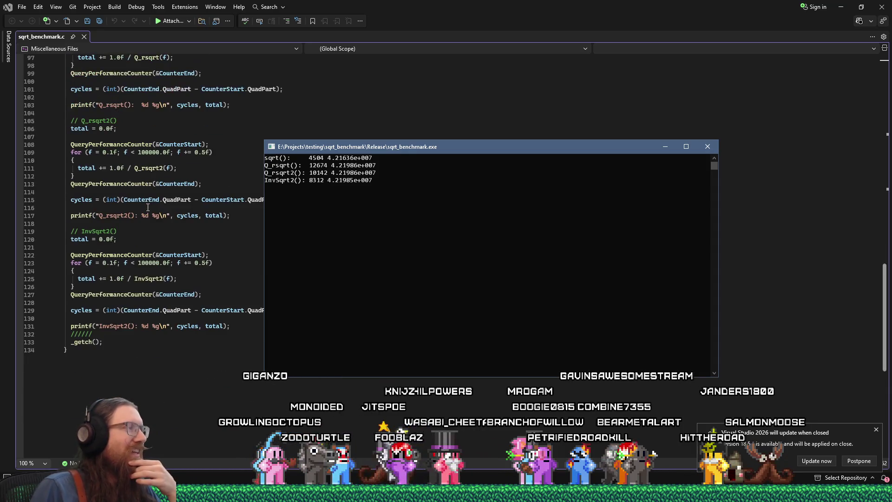
scroll(148, 205, "up", 1)
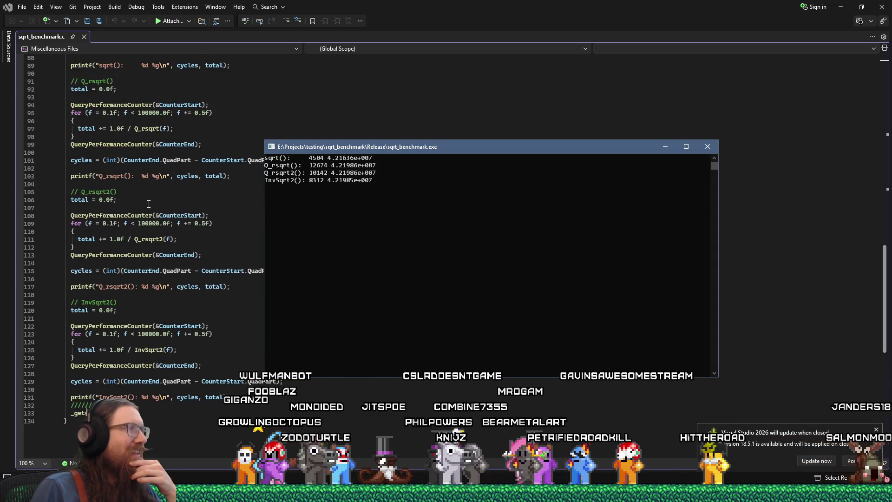
scroll(148, 204, "up", 8)
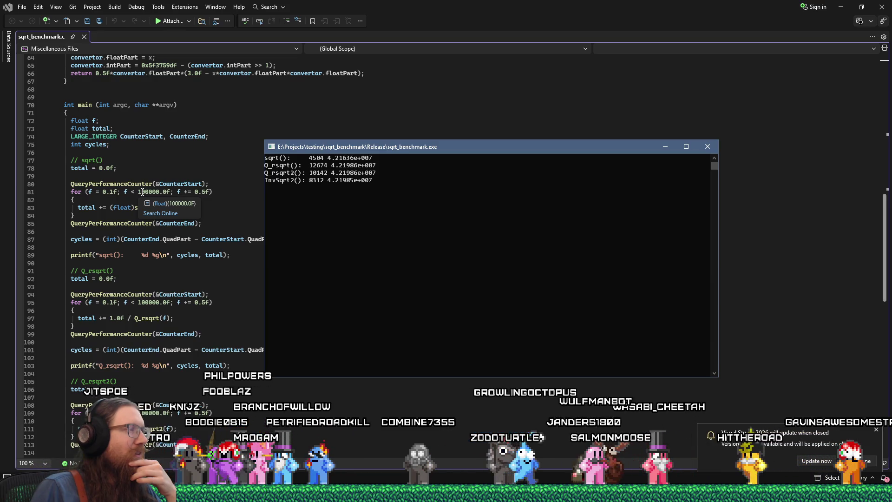
scroll(142, 191, "down", 5)
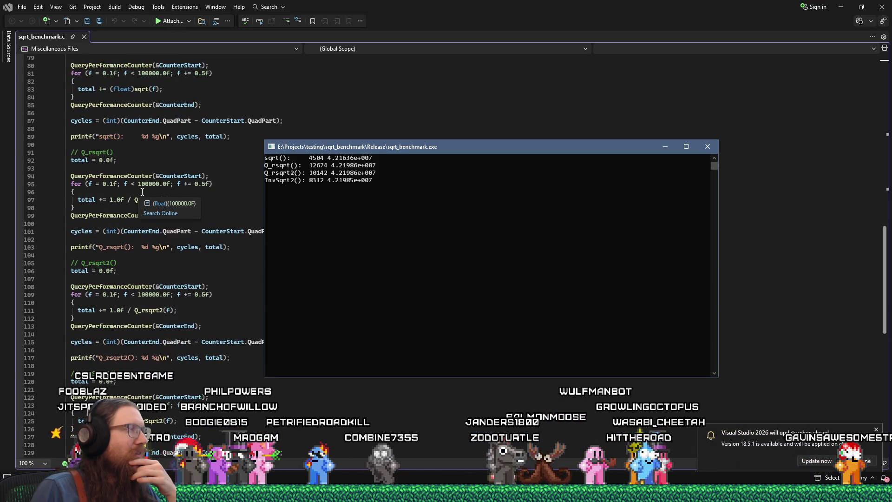
scroll(143, 192, "up", 2)
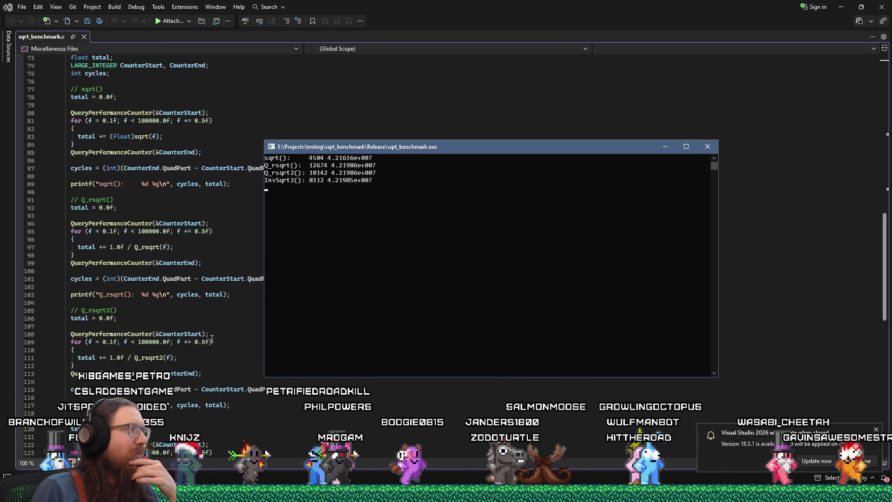
scroll(212, 335, "down", 1)
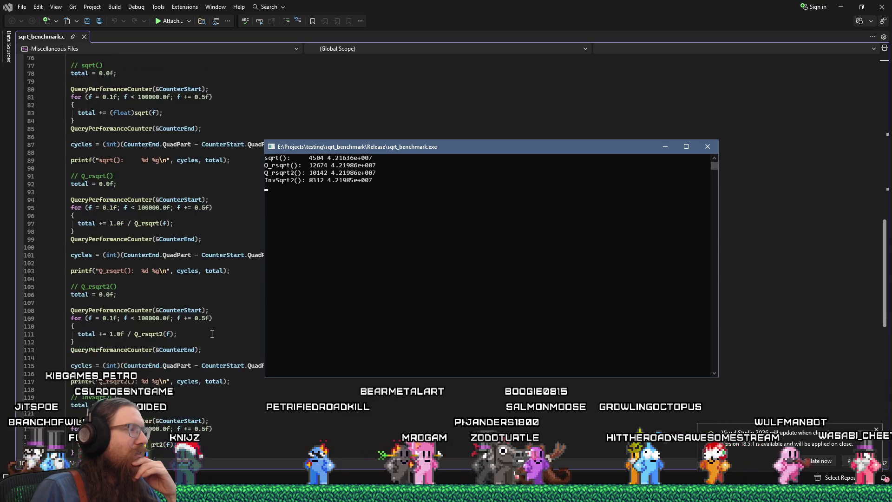
scroll(212, 334, "down", 3)
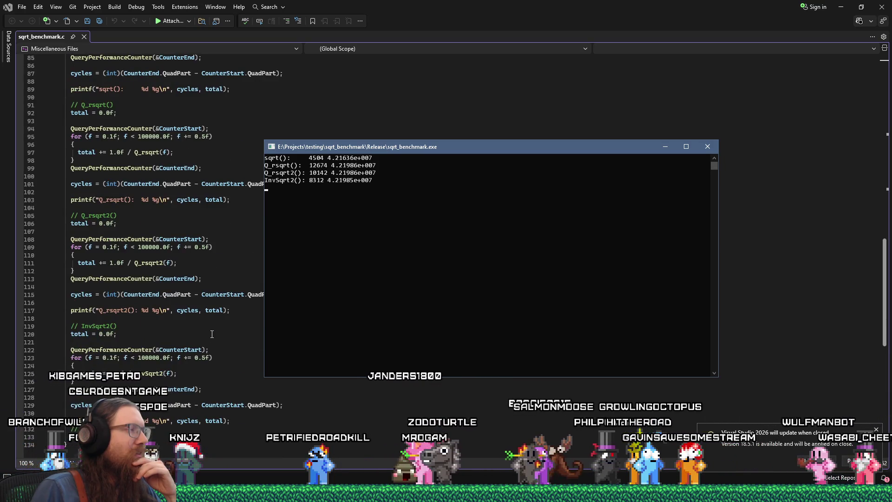
scroll(212, 334, "down", 2)
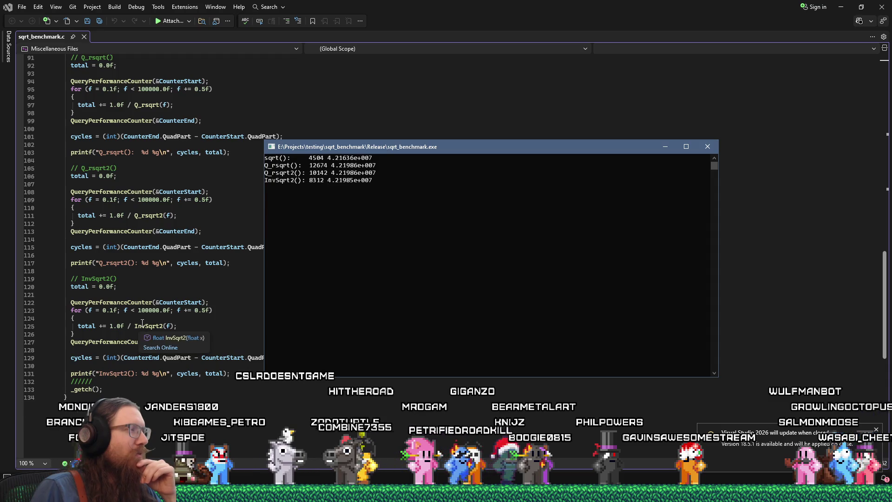
scroll(142, 322, "up", 4)
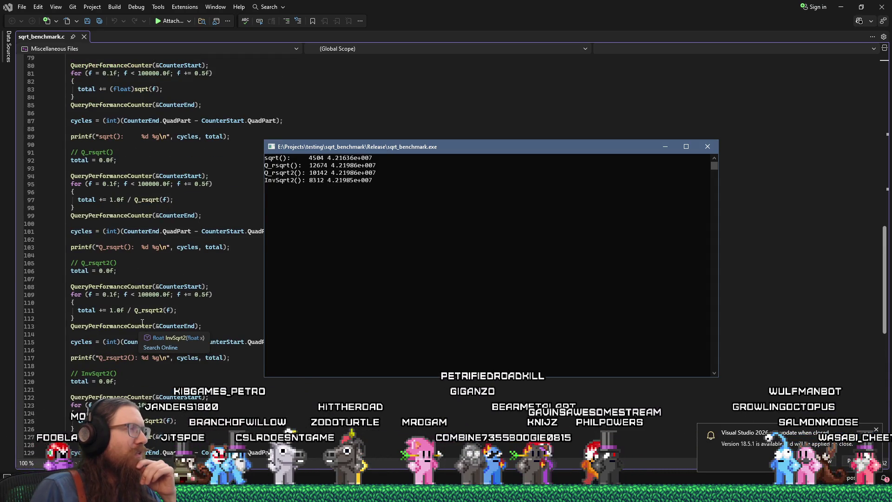
scroll(142, 322, "up", 4)
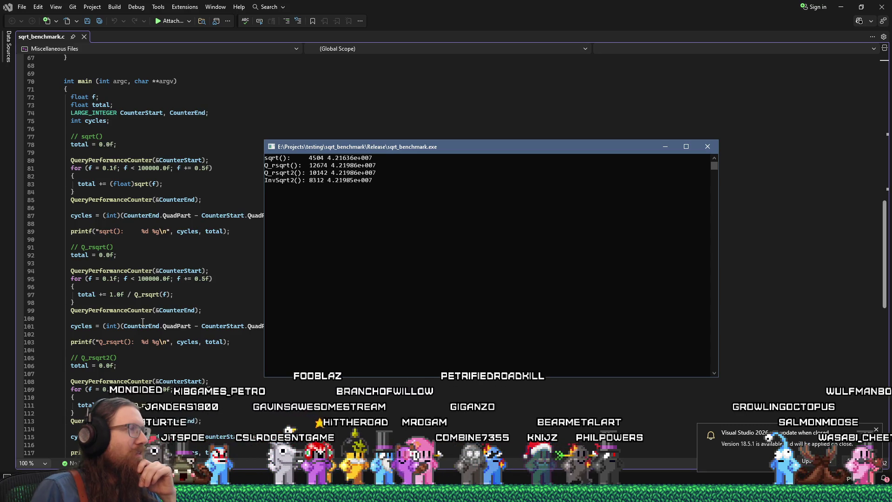
scroll(142, 322, "down", 10)
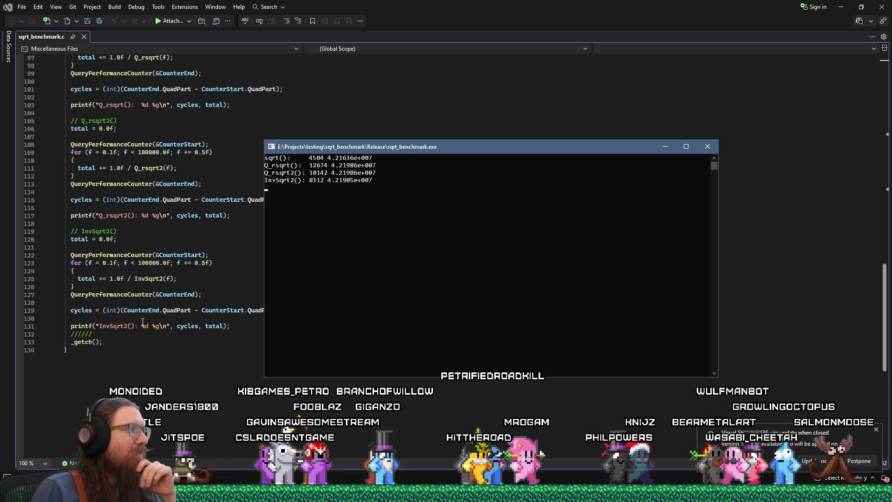
scroll(142, 322, "up", 2)
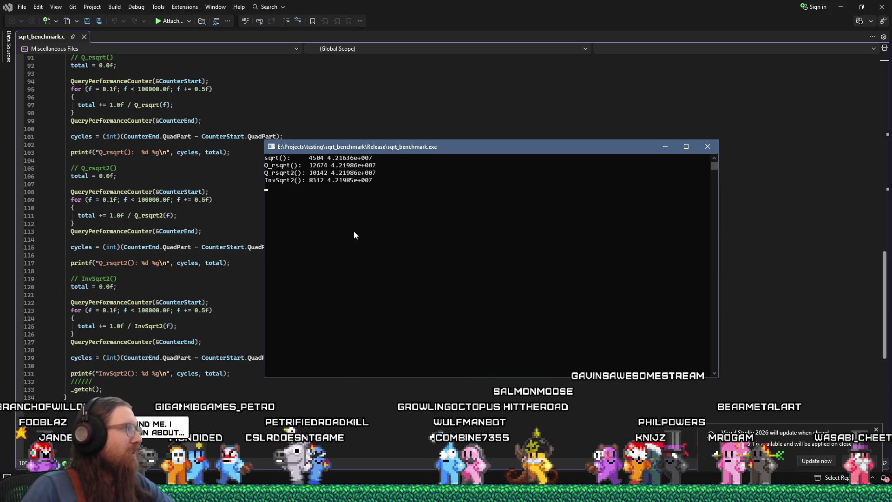
key("alt+Tab")
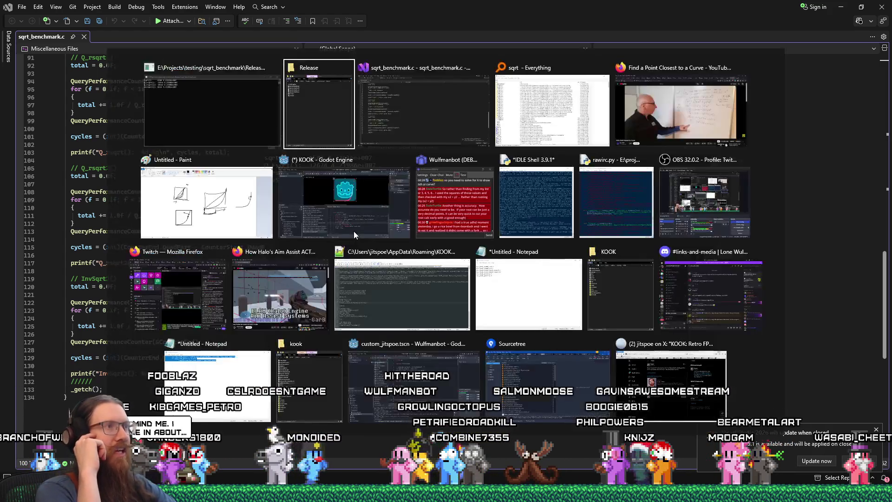
- Back in Godot, change line 9's colour initialiser to vec4(0.0, 0.0, 0.0, 1.0)
key("Tab")
key("Tab")
key("Tab")
key("Escape")
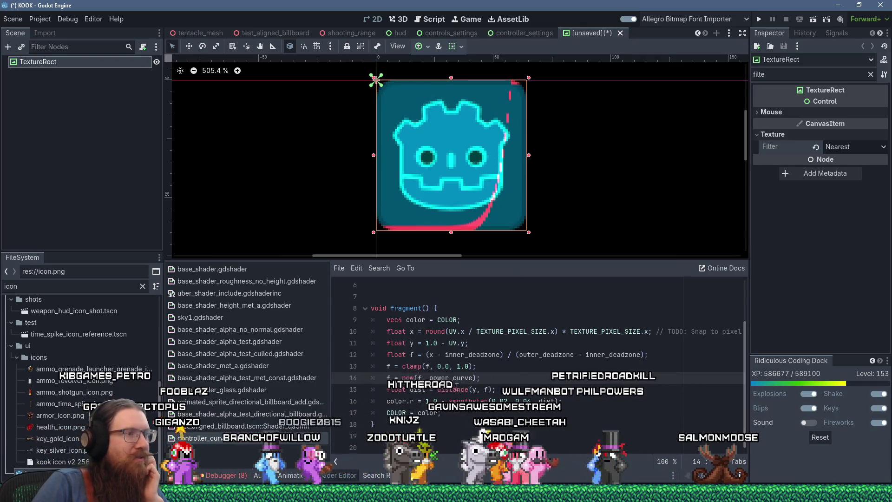
scroll(447, 360, "up", 1)
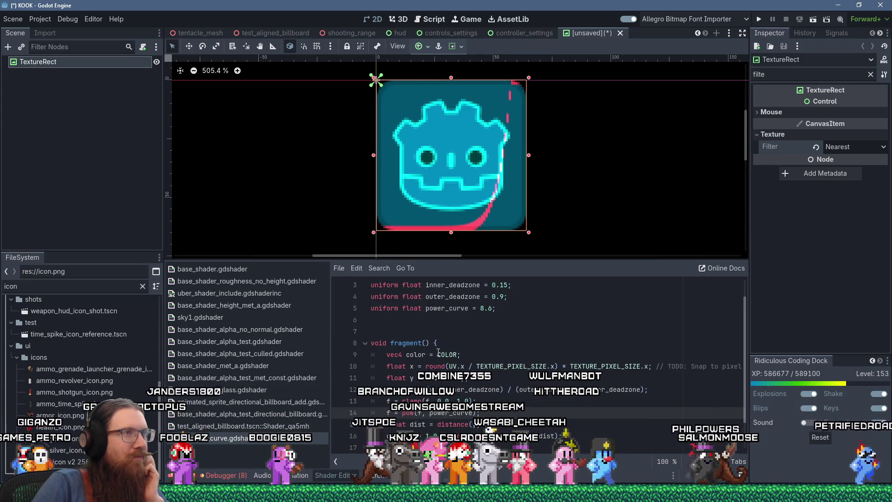
left_click(437, 353)
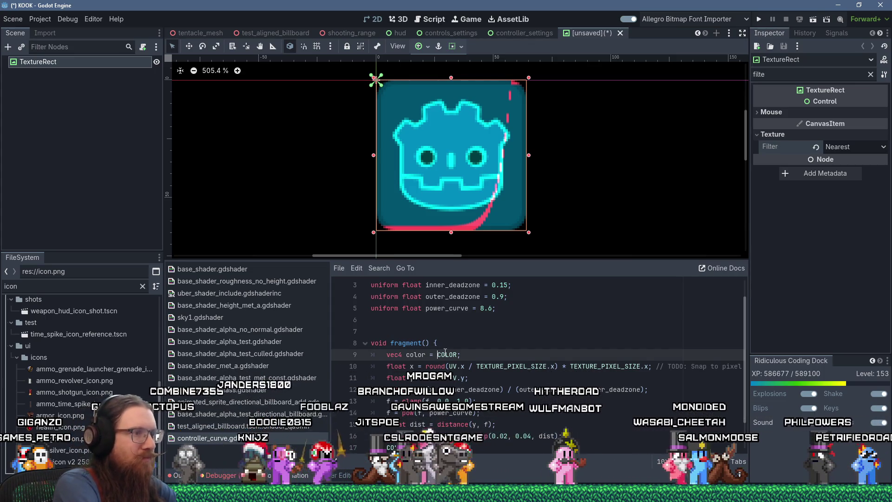
type("vec4(")
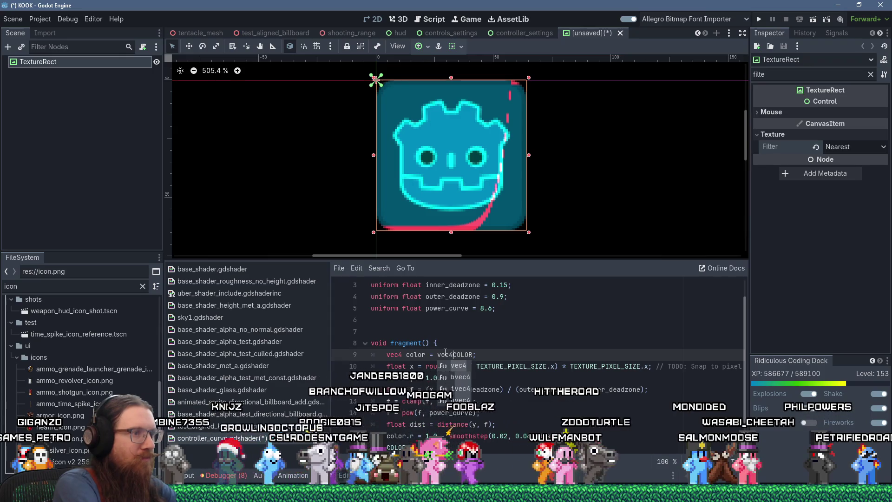
type("0.0")
key("Escape")
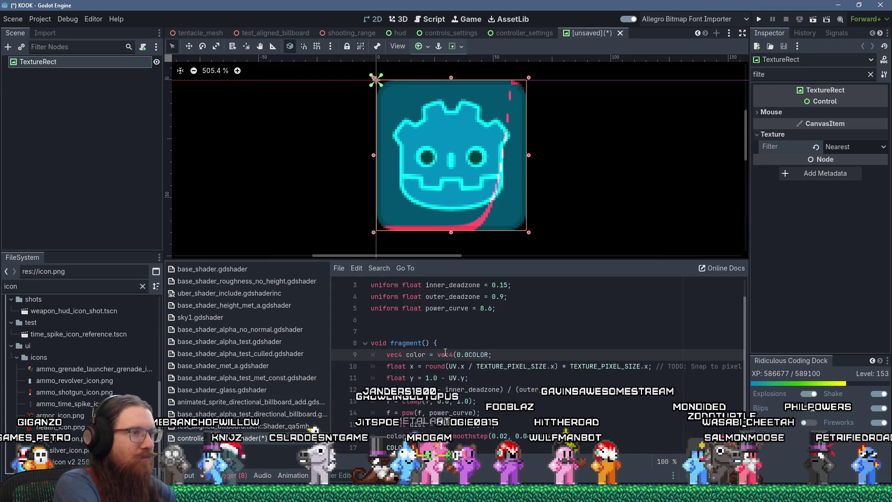
type(", 0.0, 1.0, 1")
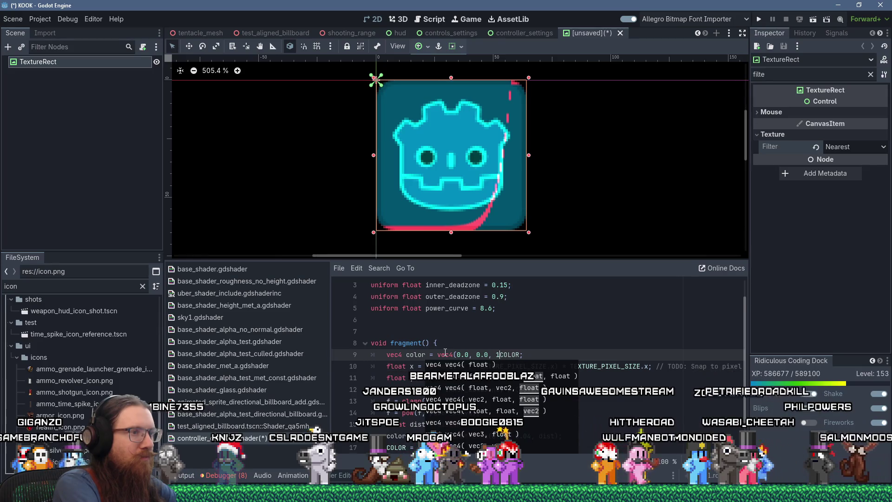
key("BackSpace")
key("BackSpace")
key("BackSpace")
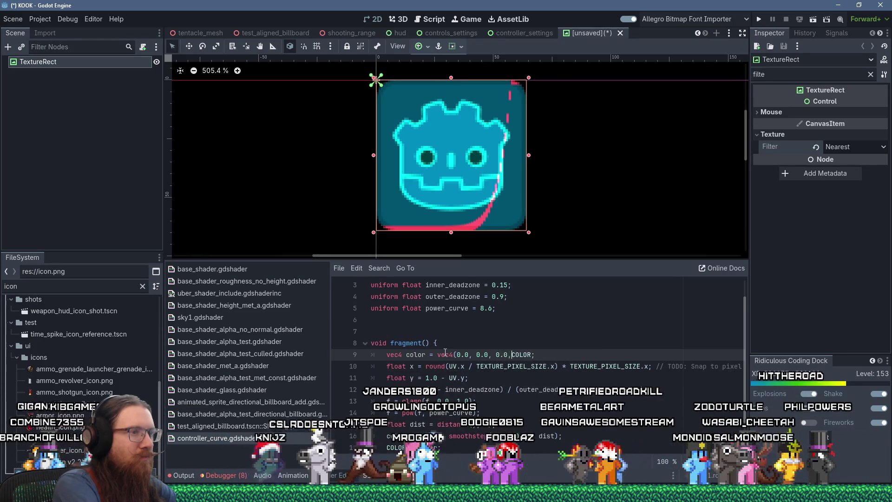
type("1.0)")
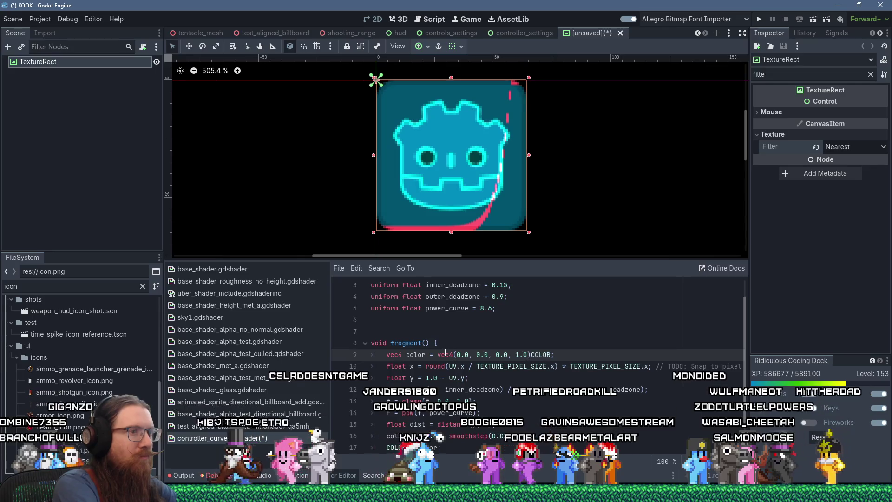
type(";//")
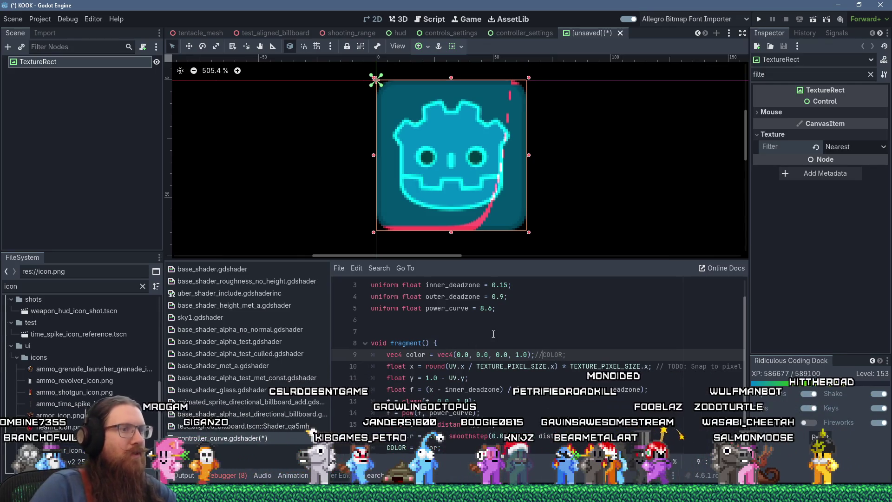
left_click(516, 331)
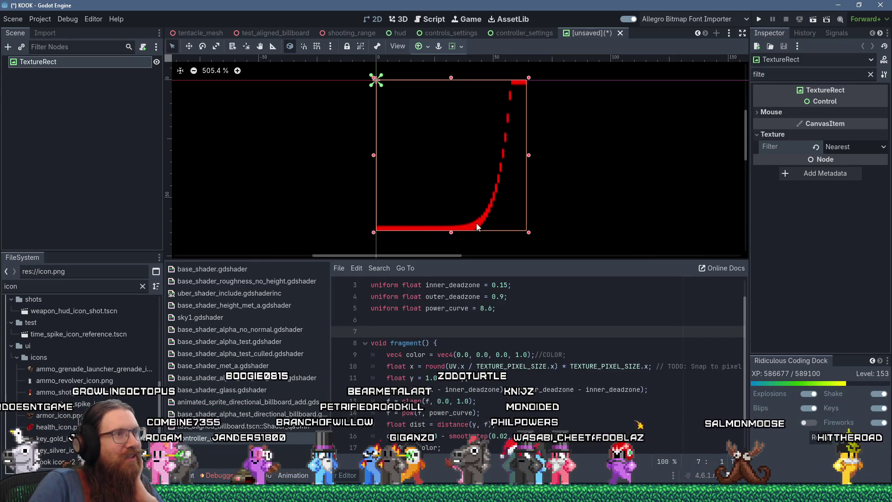
scroll(555, 170, "down", 5)
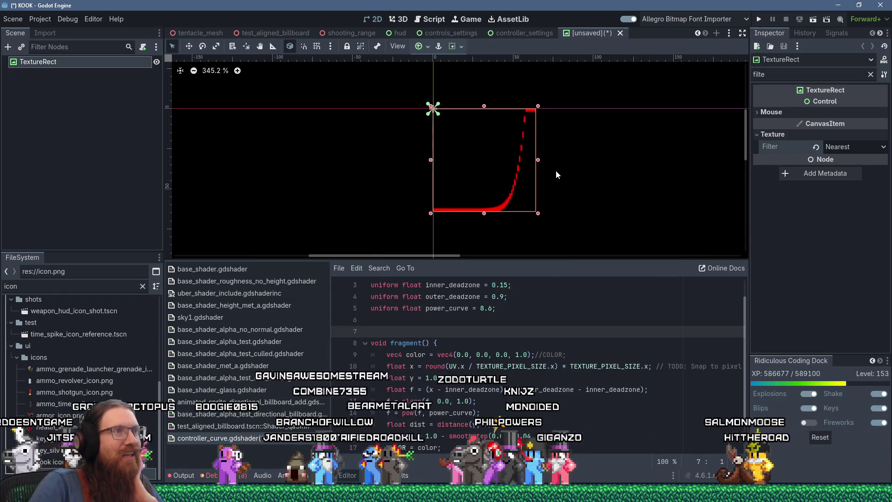
scroll(556, 170, "up", 5)
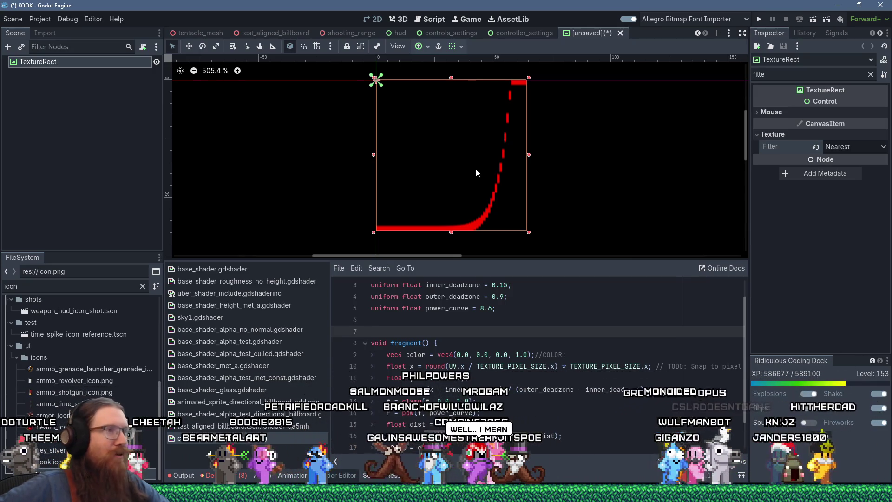
- Raise the bottom panel so the whole controller_curve shader shows, and review the fragment function
left_click_drag(511, 258, 512, 204)
left_click_drag(374, 427, 372, 300)
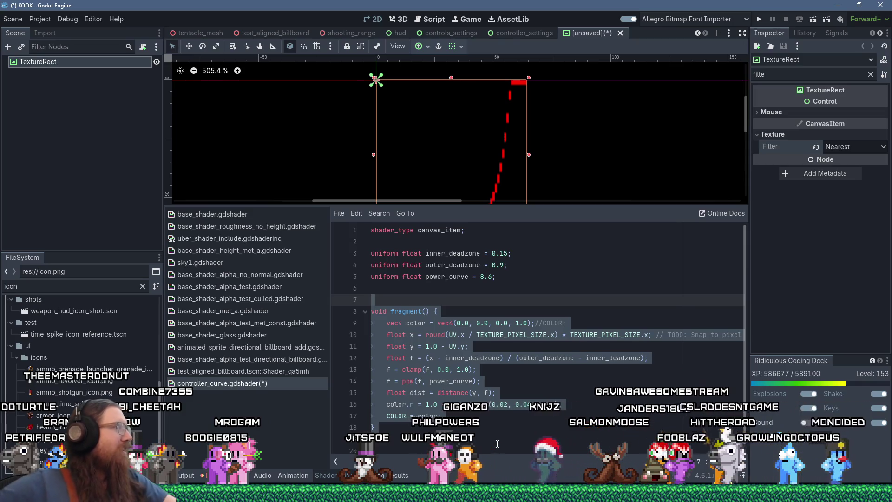
scroll(579, 147, "down", 4)
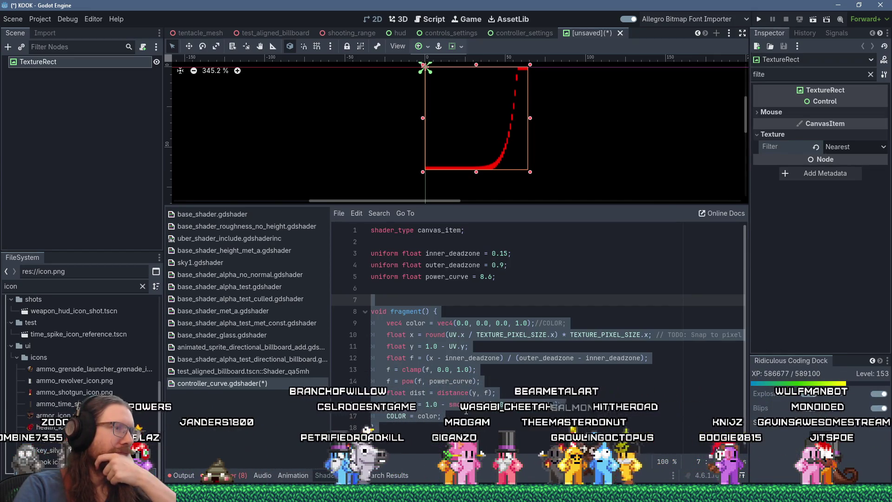
left_click(468, 428)
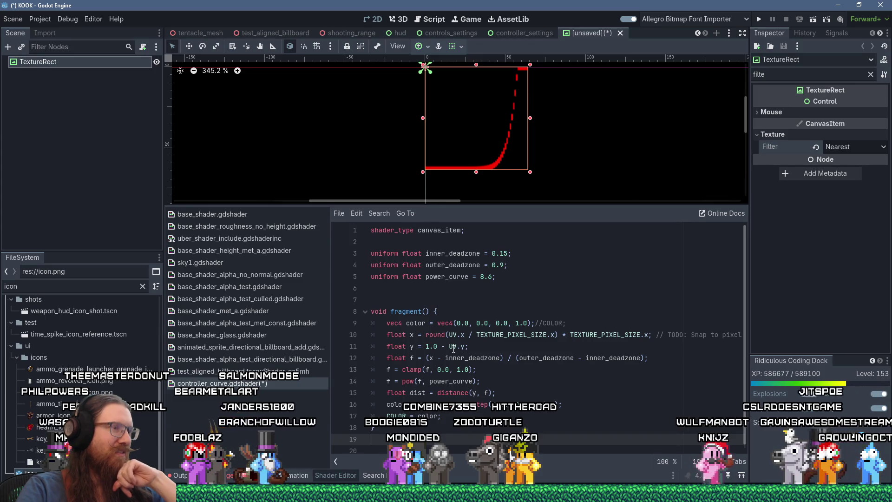
key("alt+Tab")
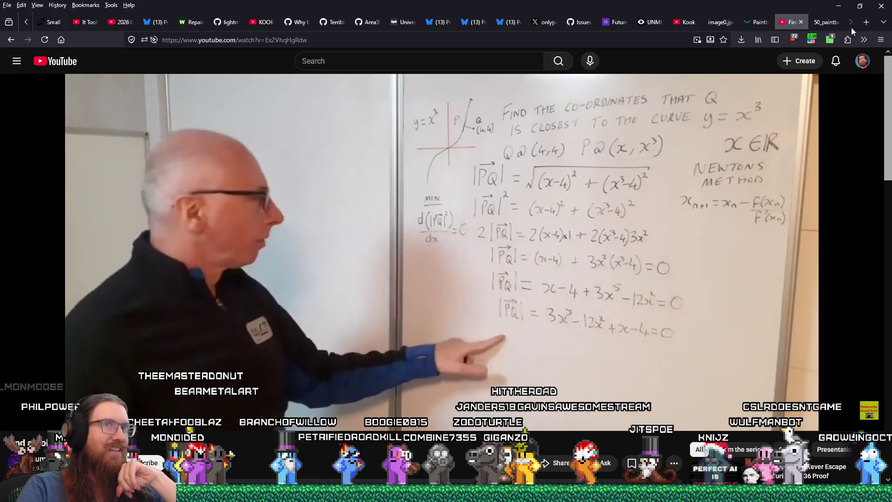
- Search the web for 'sdf power curve shader' in a new Firefox tab
left_click(862, 26)
type("sdf power curve")
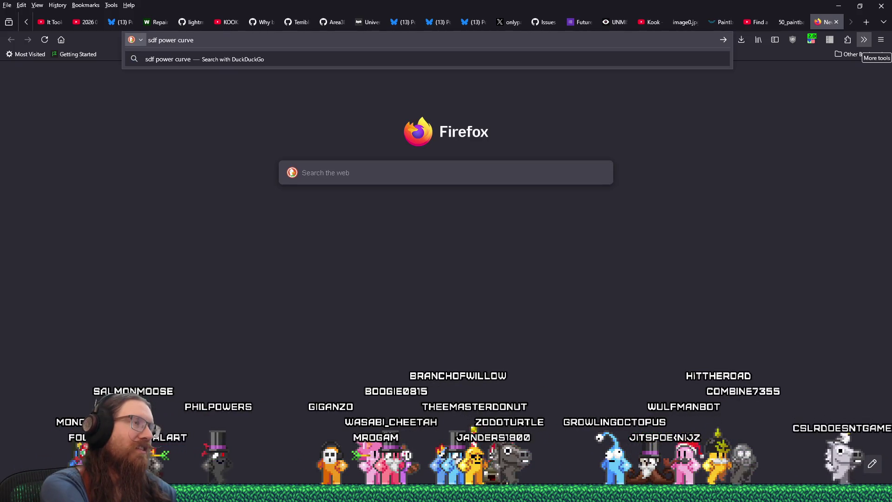
type(" shader")
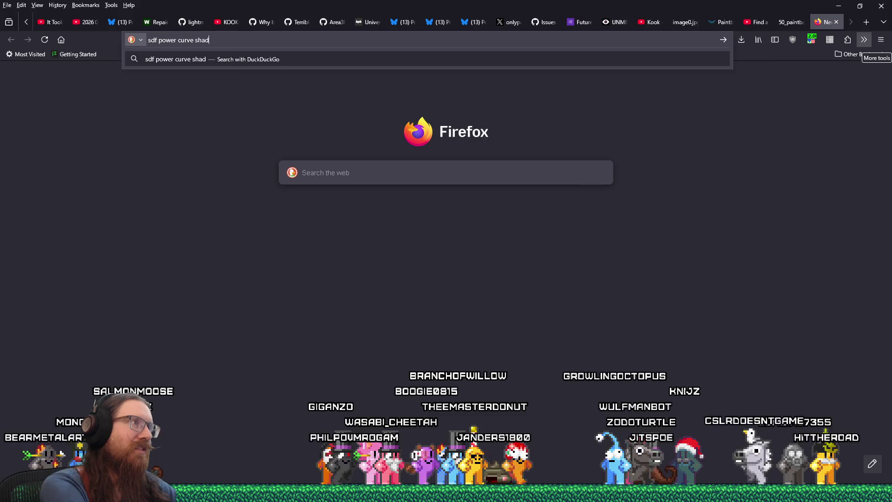
key("Return")
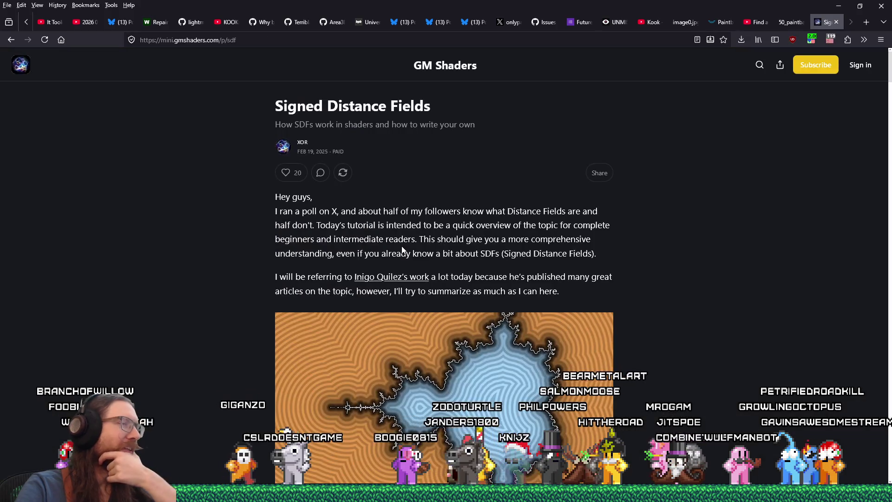
- Read down through the GM Shaders Signed Distance Fields article, then go back to the results
scroll(402, 248, "down", 3)
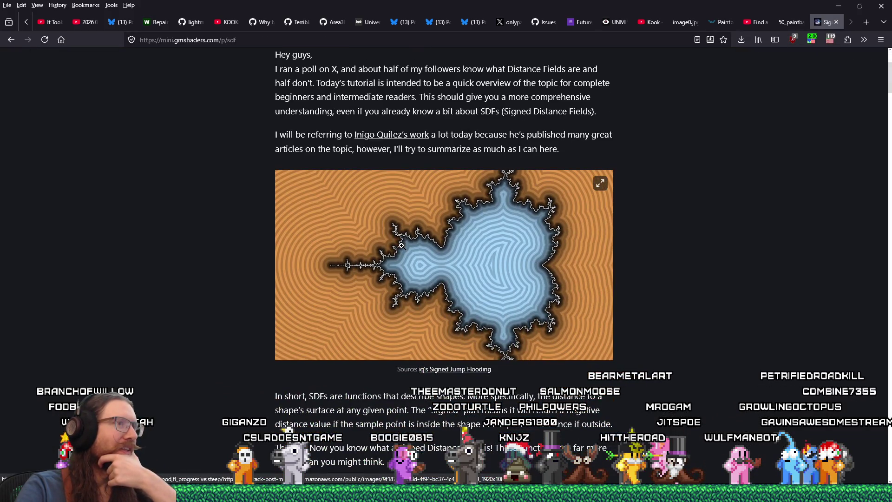
scroll(401, 245, "down", 7)
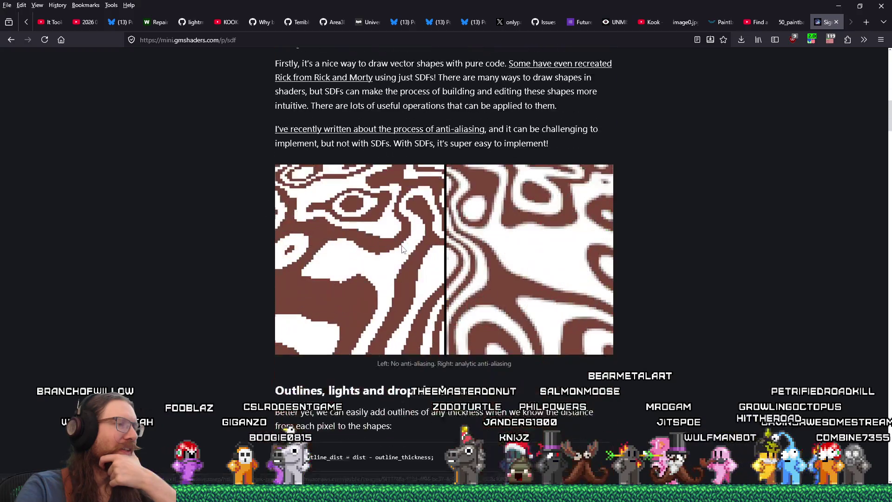
scroll(403, 248, "down", 13)
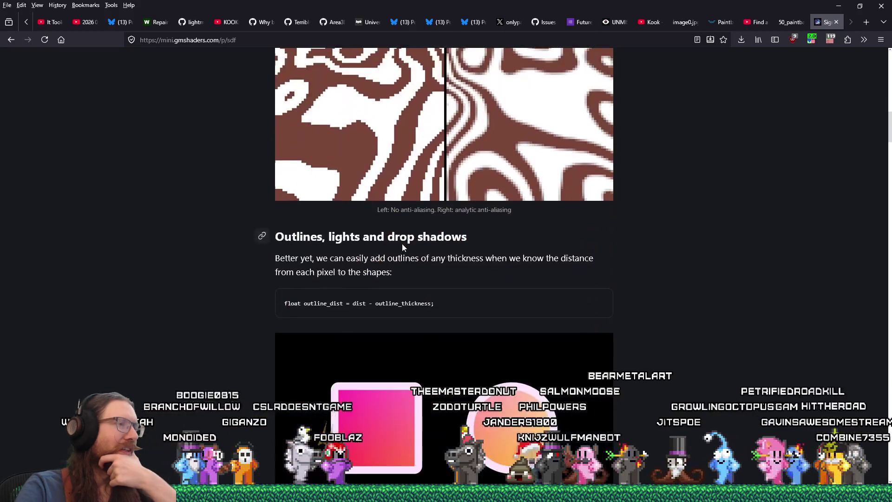
scroll(403, 244, "down", 11)
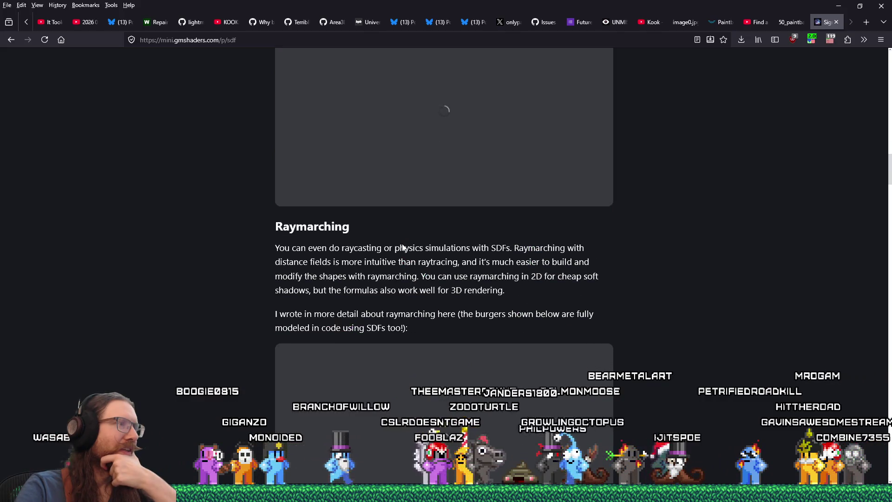
scroll(402, 243, "down", 9)
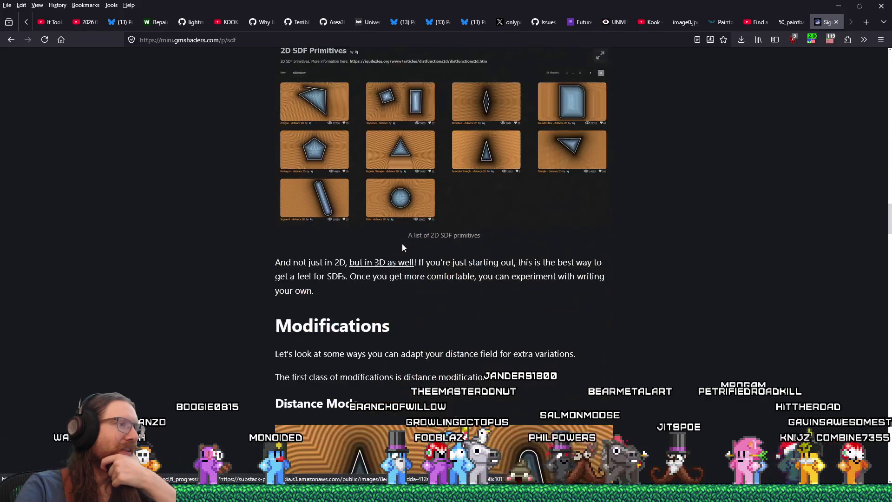
scroll(403, 243, "up", 3)
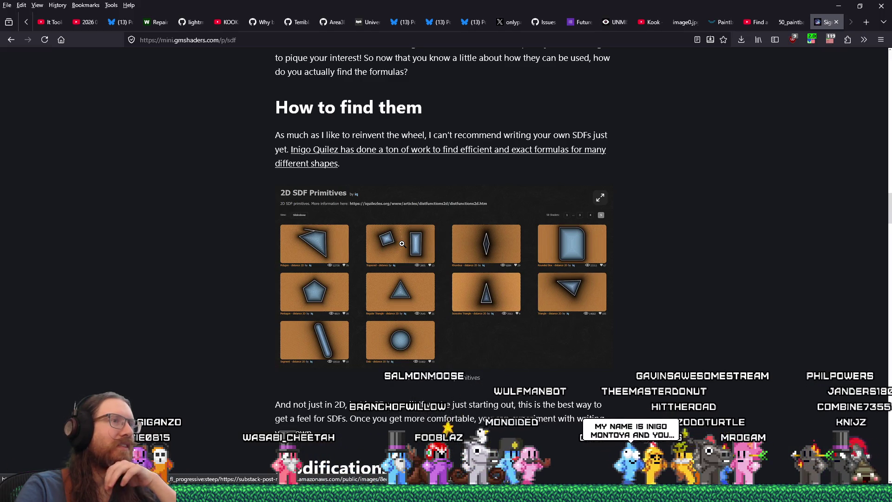
scroll(402, 244, "down", 15)
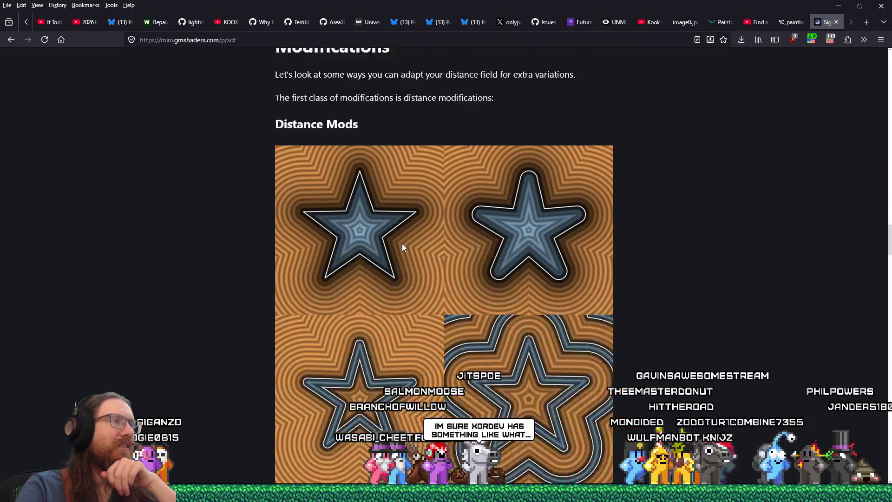
scroll(403, 243, "down", 20)
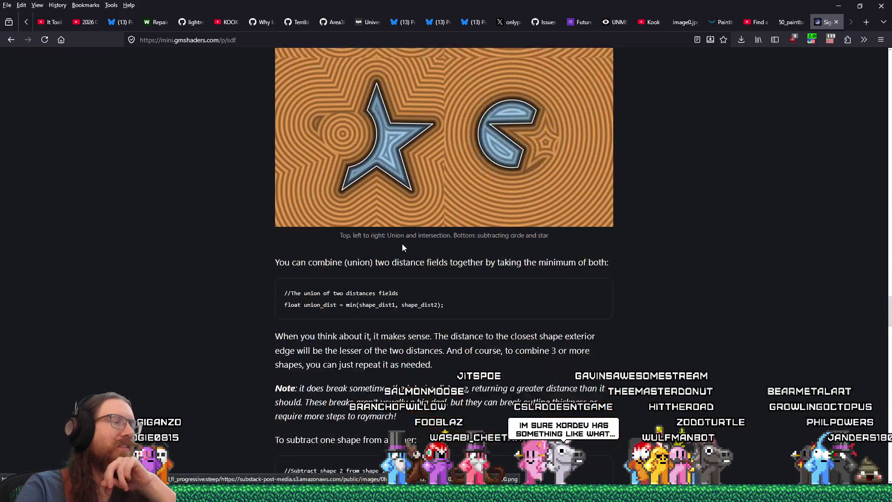
scroll(402, 247, "down", 20)
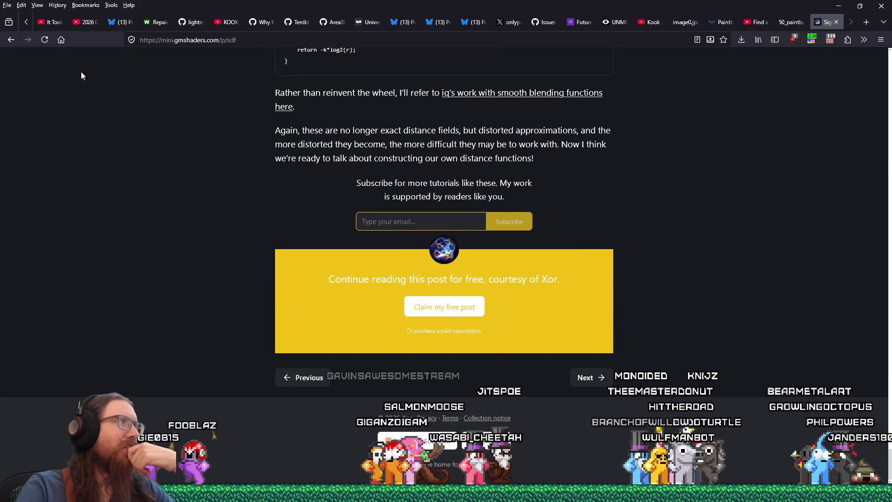
left_click(11, 40)
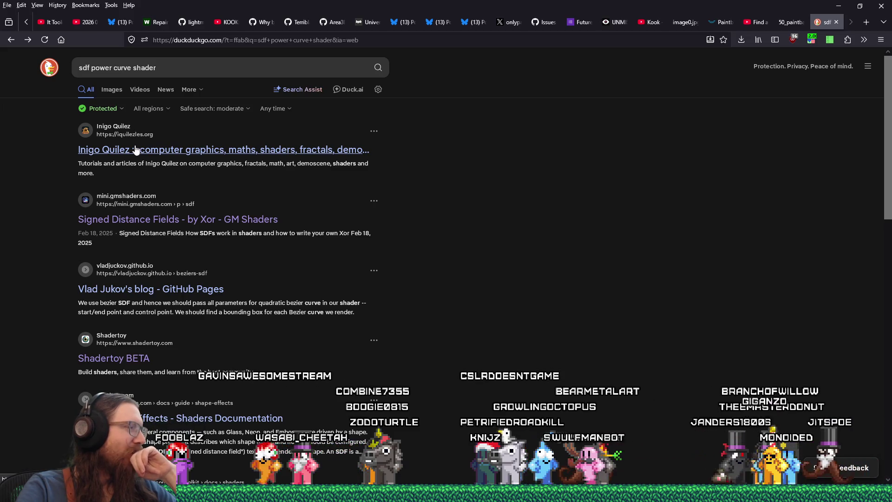
- Change the query's 'power' to 'exponential' and search 'sdf exponential curve shader'
left_click(164, 67)
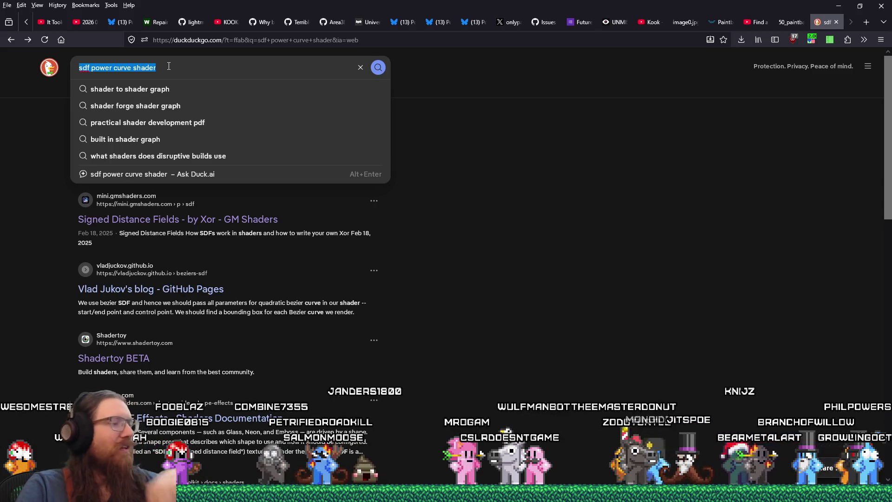
left_click(103, 67)
double_click(103, 67)
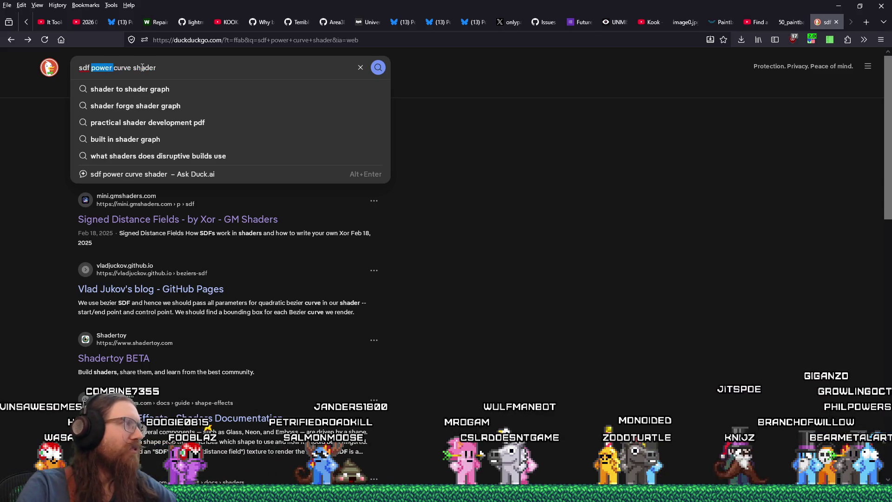
type("exponentio")
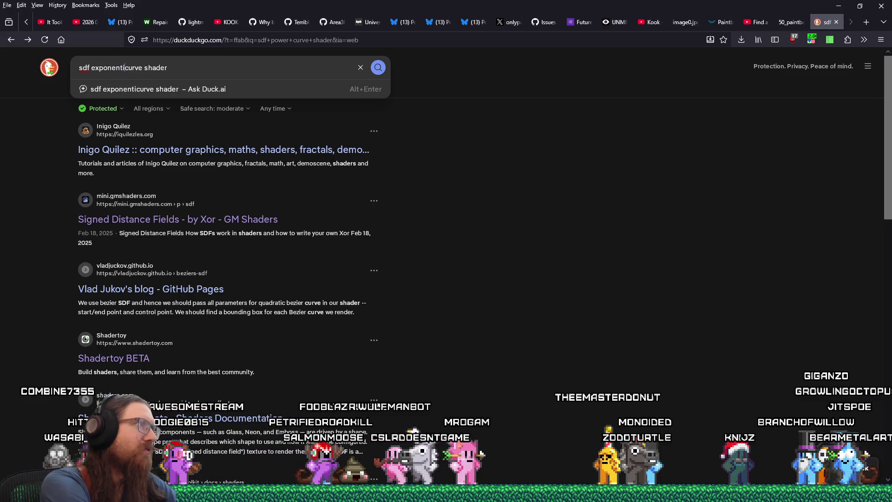
key("BackSpace")
type("al")
key("Return")
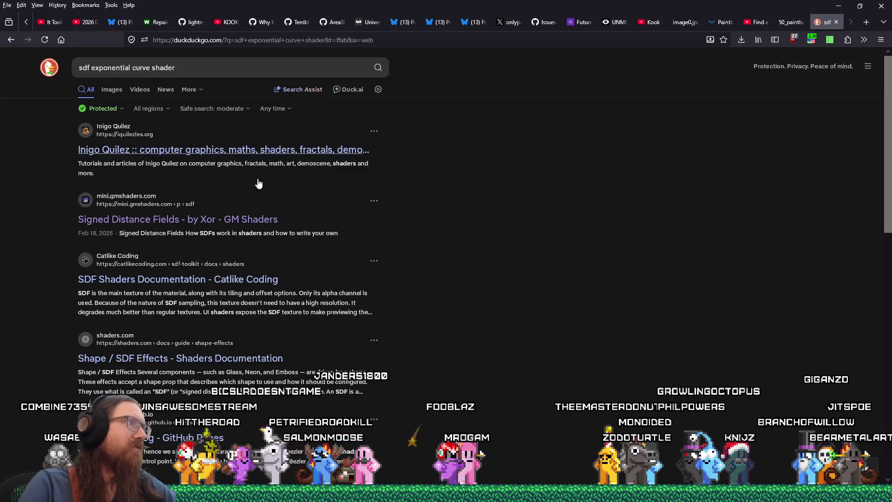
- Drop 'sdf' to search 'exponential curve shader' and open the Inigo Quilez homepage
left_click(89, 67)
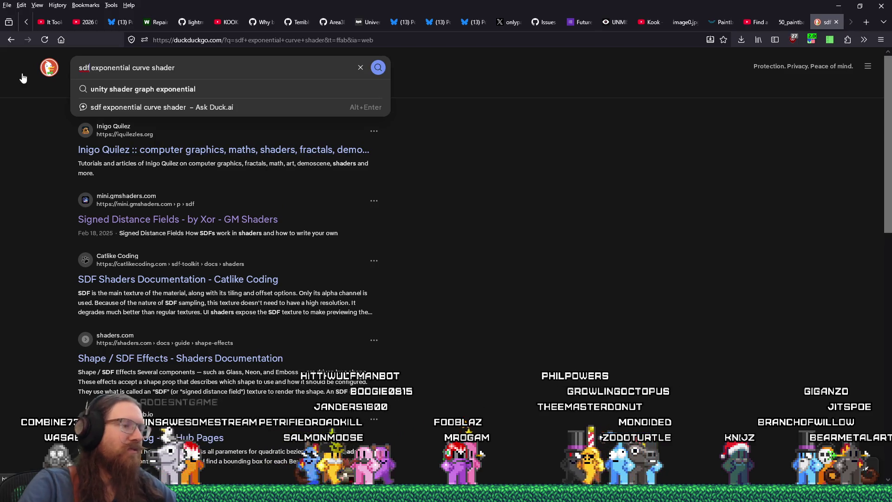
key("BackSpace")
key("BackSpace")
key("BackSpace")
key("Return")
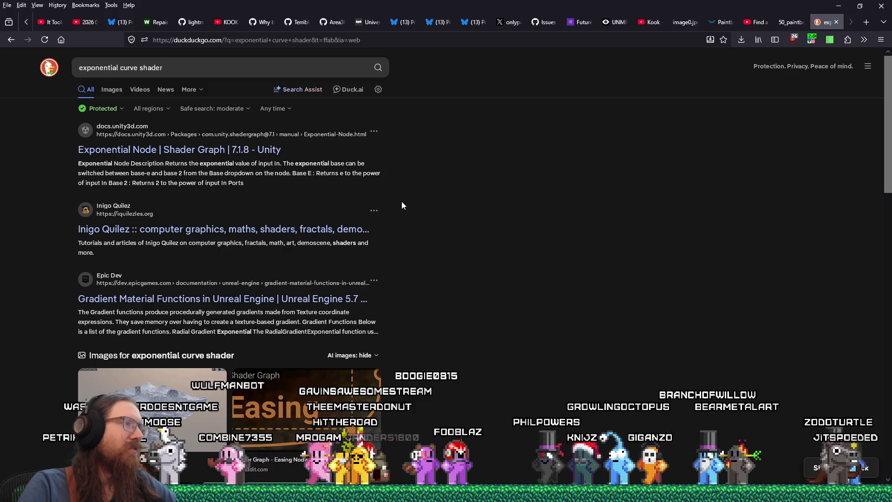
left_click(364, 230)
- Scroll down the Inigo Quilez homepage to its Tools, Products and Projects list
scroll(574, 267, "down", 4)
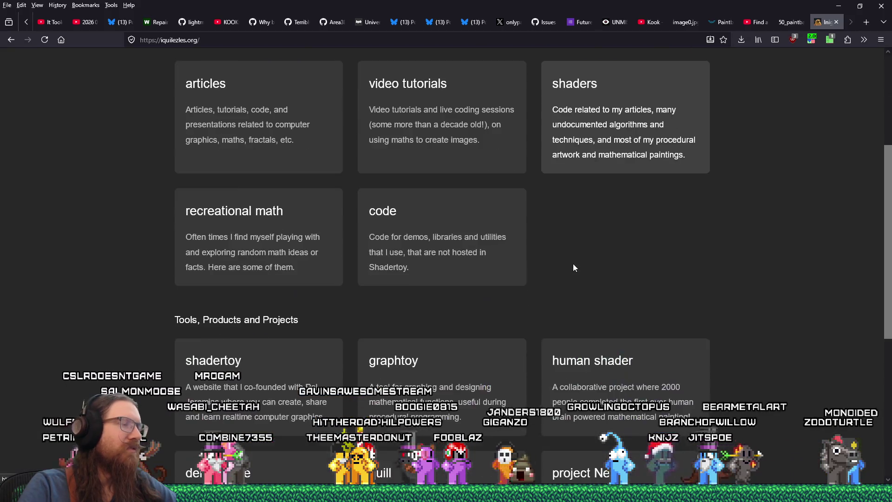
scroll(574, 268, "down", 1)
scroll(573, 267, "down", 1)
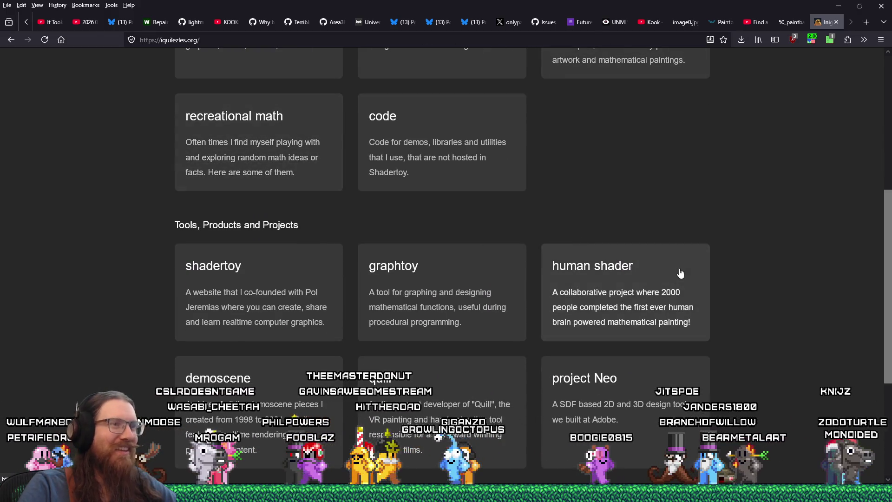
scroll(733, 338, "down", 3)
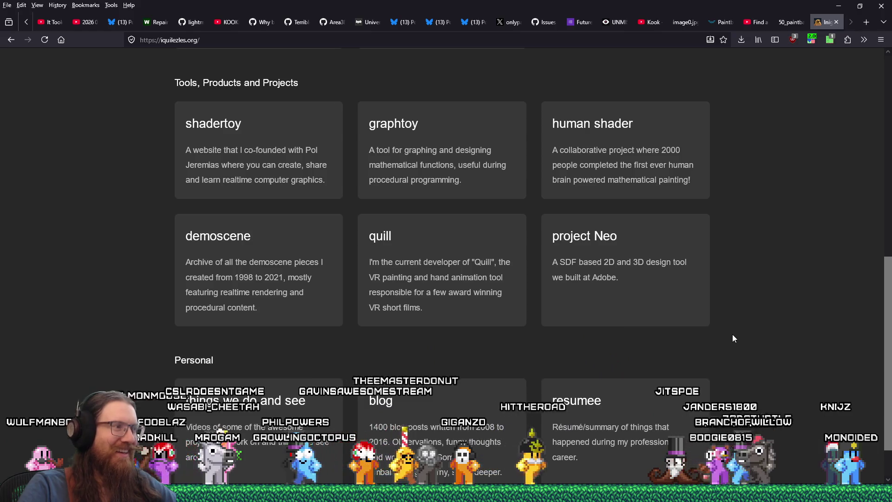
scroll(734, 339, "down", 1)
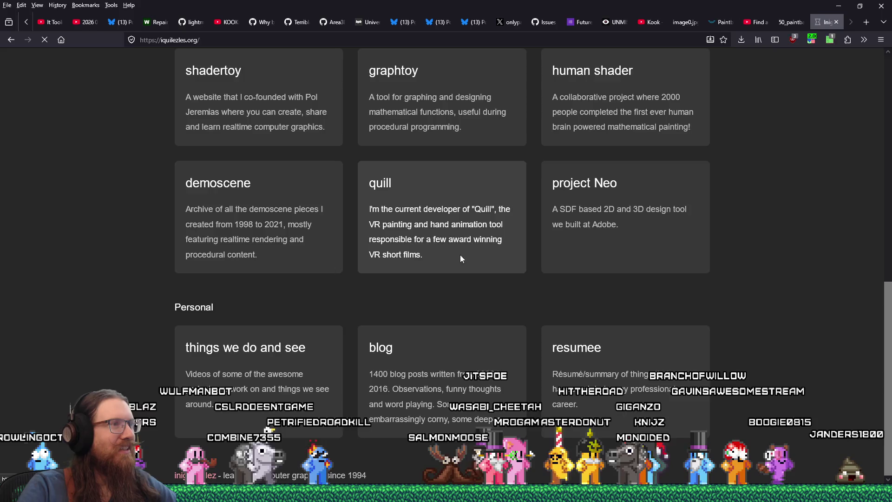
scroll(528, 319, "down", 5)
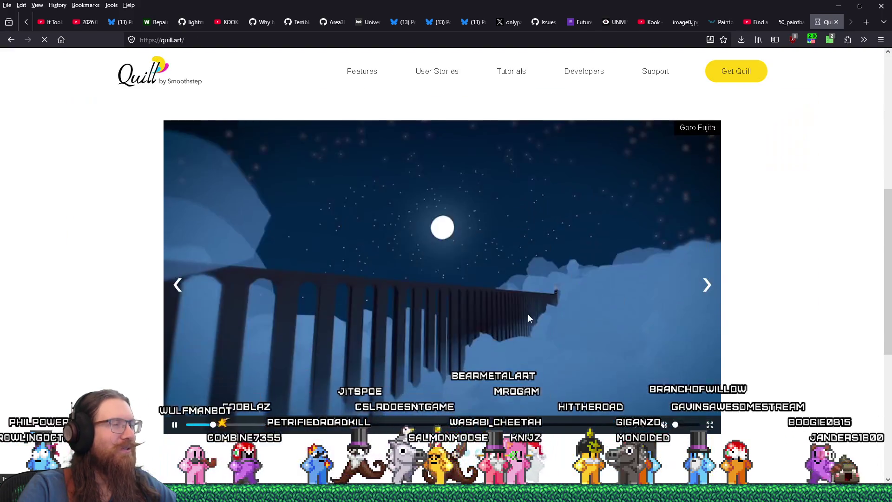
- Skim quill.art, then go back and scroll the Inigo Quilez homepage up to its introduction
scroll(528, 311, "down", 5)
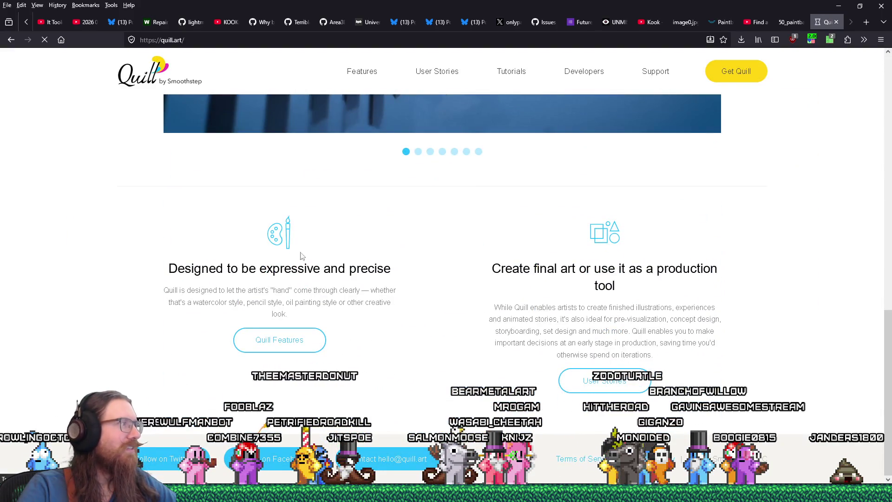
left_click(11, 39)
scroll(336, 285, "up", 10)
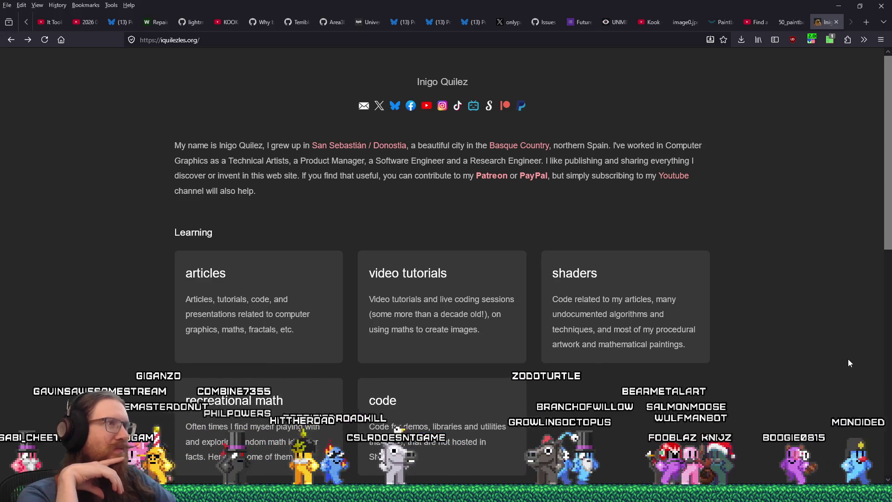
- Switch from the browser back to the Godot editor with controller_curve.gdshader
key("alt+Tab")
key("alt+Tab")
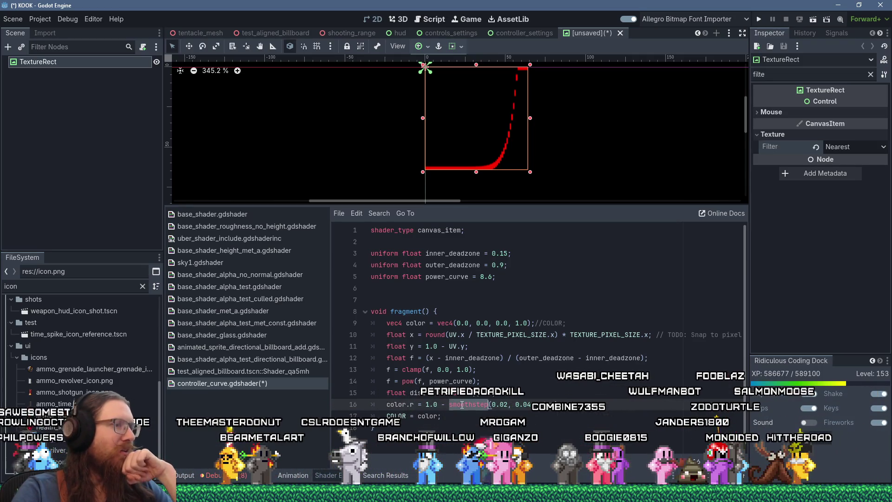
- Add a new line after line 10 setting x to raw UV.x, and enlarge the canvas preview
left_click(545, 402)
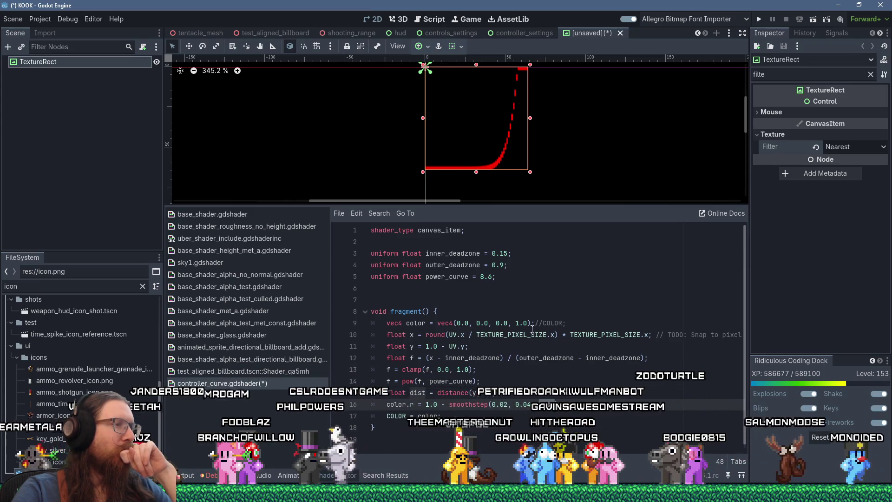
left_click(423, 335)
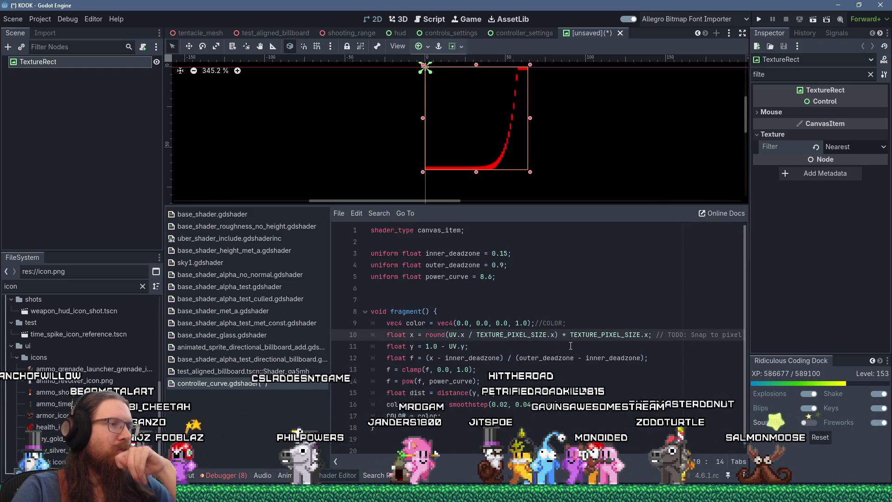
key("Return")
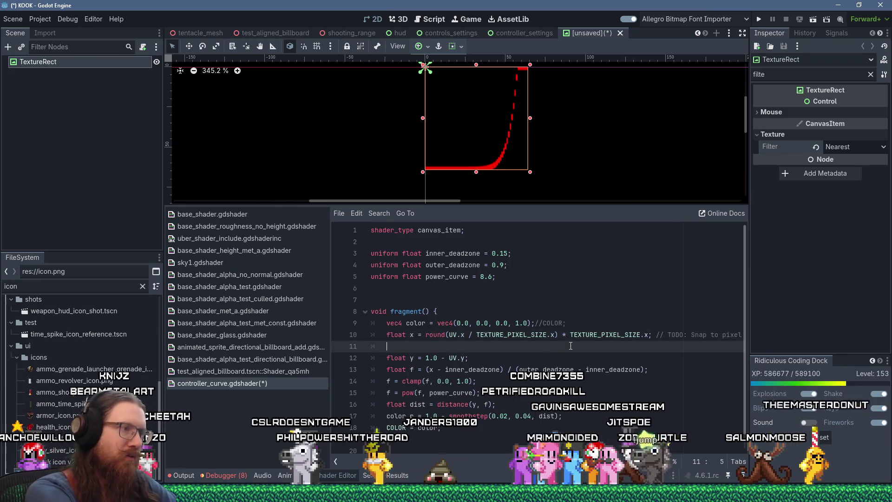
type("UV.x;")
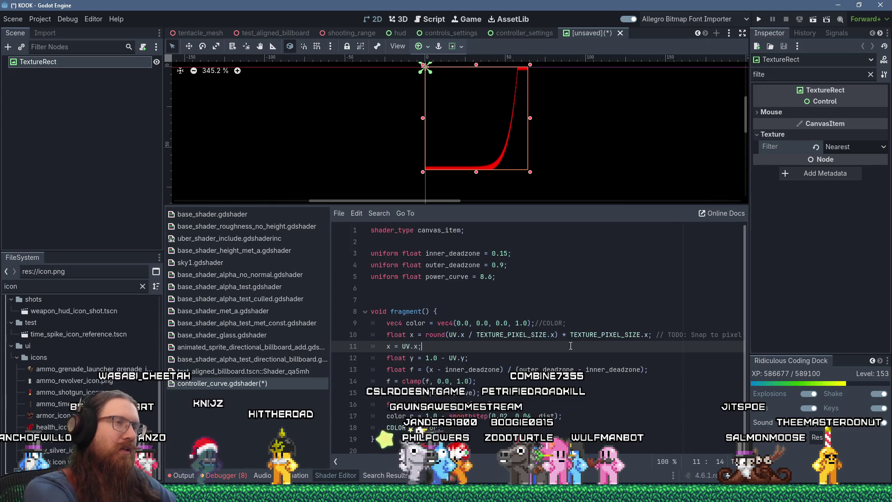
scroll(530, 115, "up", 3)
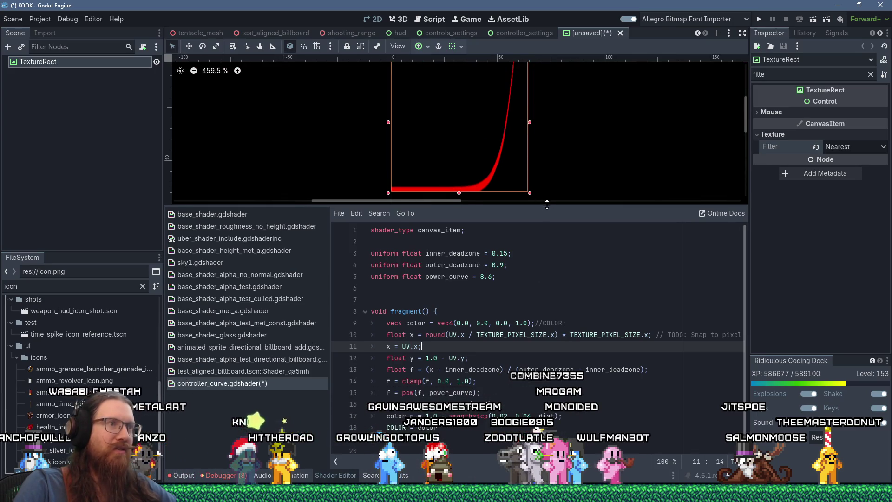
left_click_drag(548, 205, 553, 283)
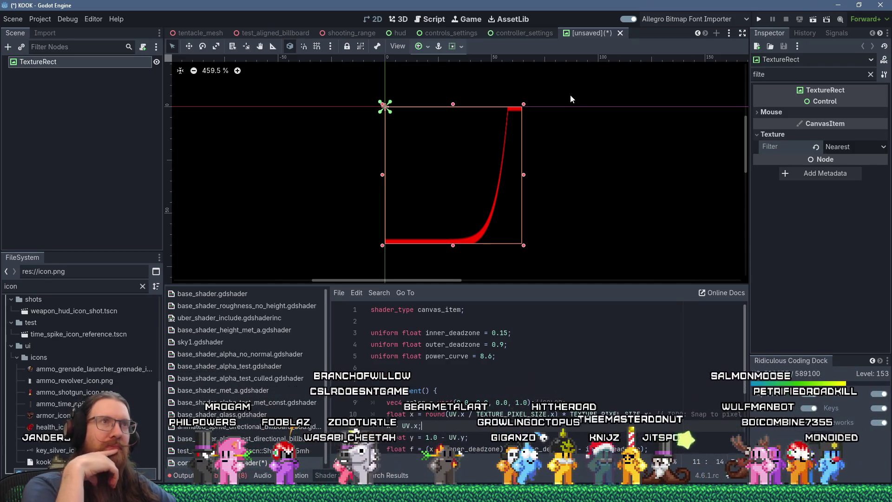
- Search the help for 'texture', open the Texture class docs, then close them
left_click(432, 21)
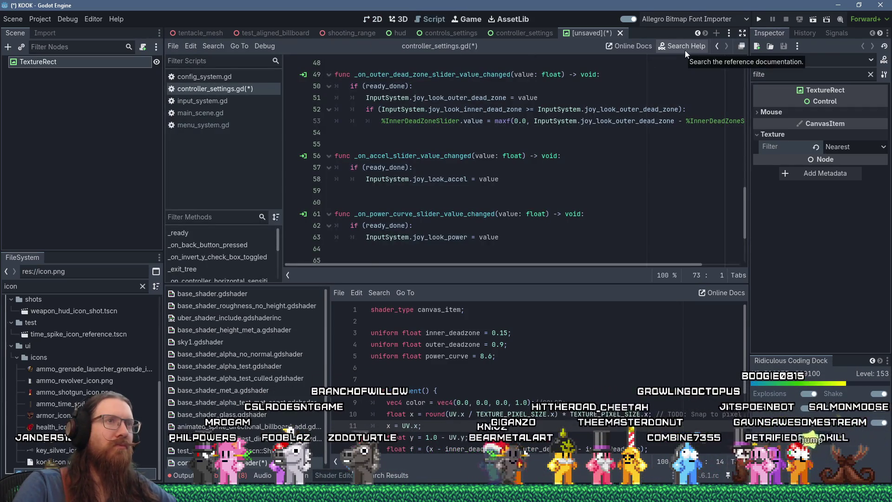
left_click(685, 50)
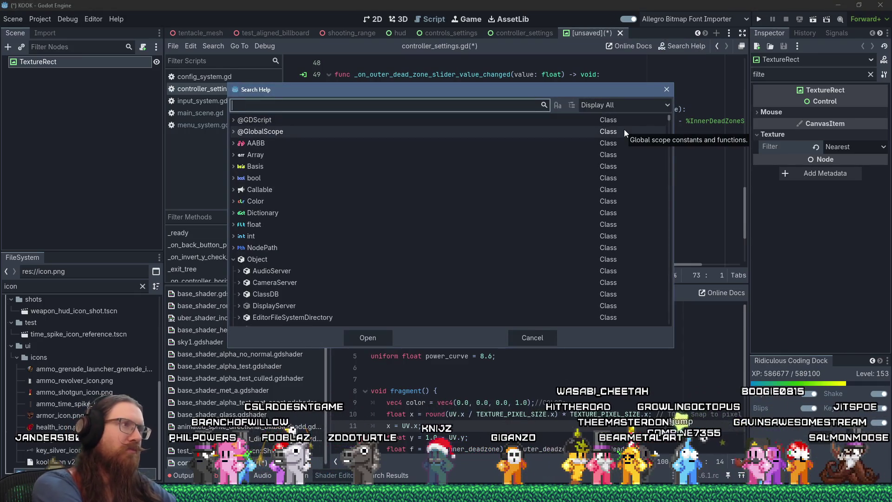
type("texture")
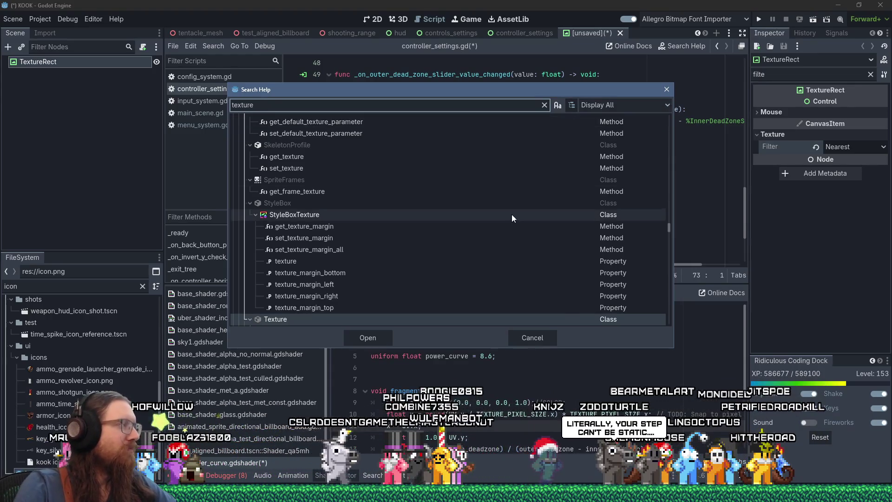
scroll(453, 228, "down", 3)
scroll(453, 228, "up", 2)
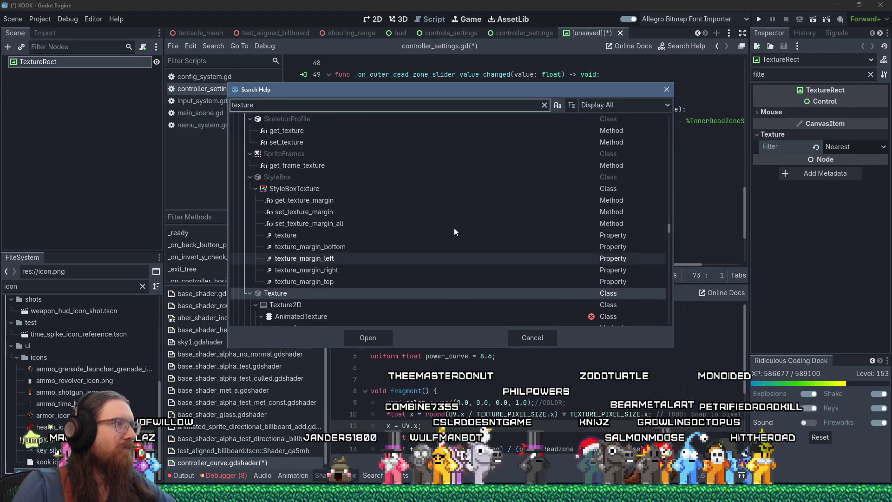
scroll(418, 232, "down", 2)
scroll(307, 215, "down", 1)
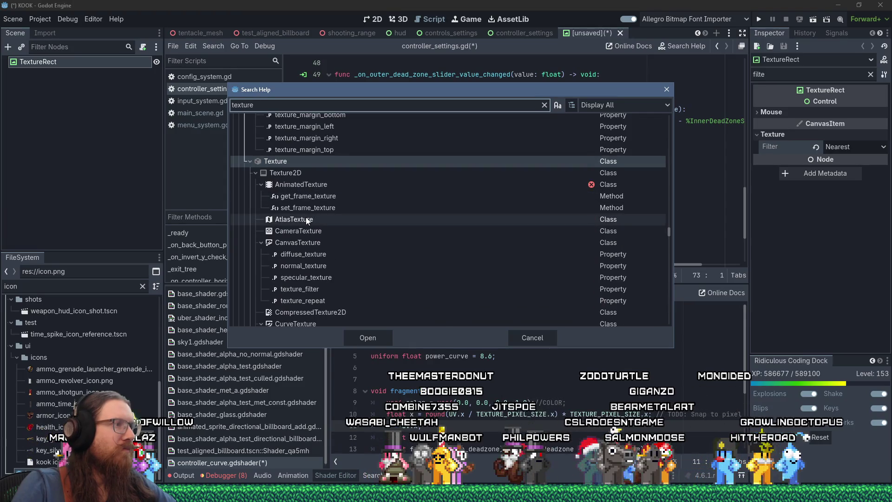
scroll(305, 218, "down", 2)
scroll(305, 219, "up", 3)
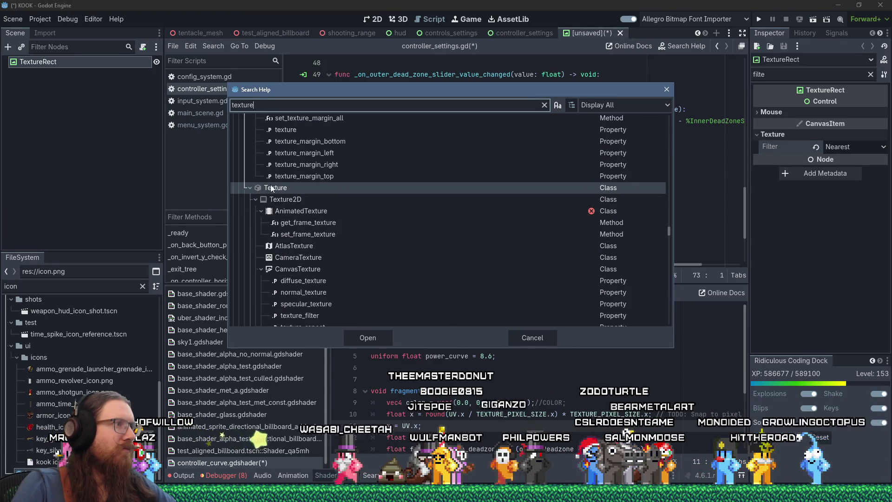
left_click(274, 188)
double_click(274, 188)
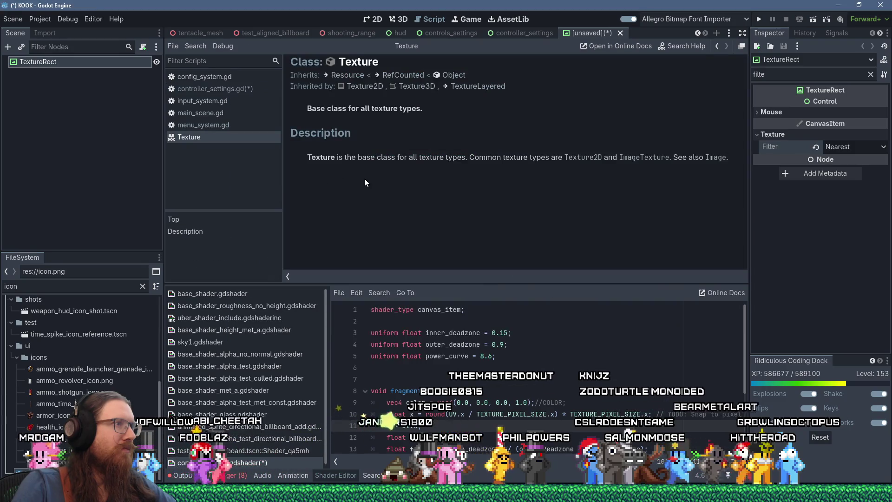
middle_click(265, 138)
- Search the help for 'texture2d' and open the Texture2D class reference
left_click(672, 50)
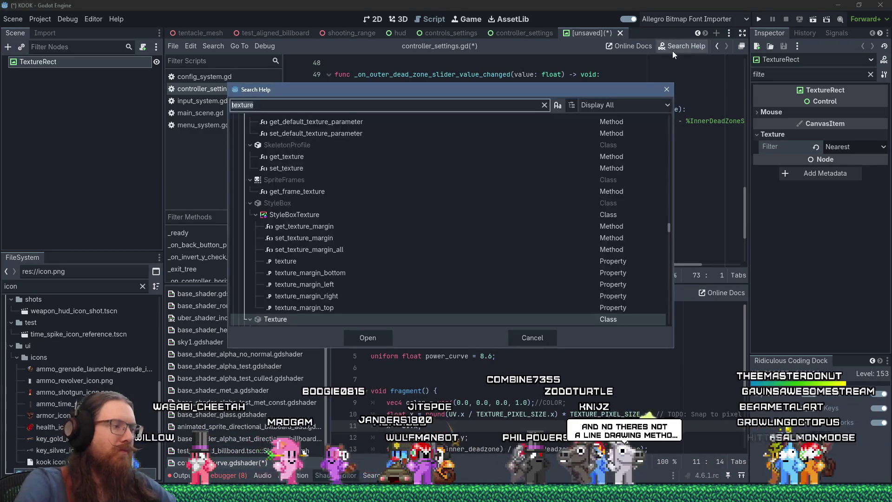
type("texture")
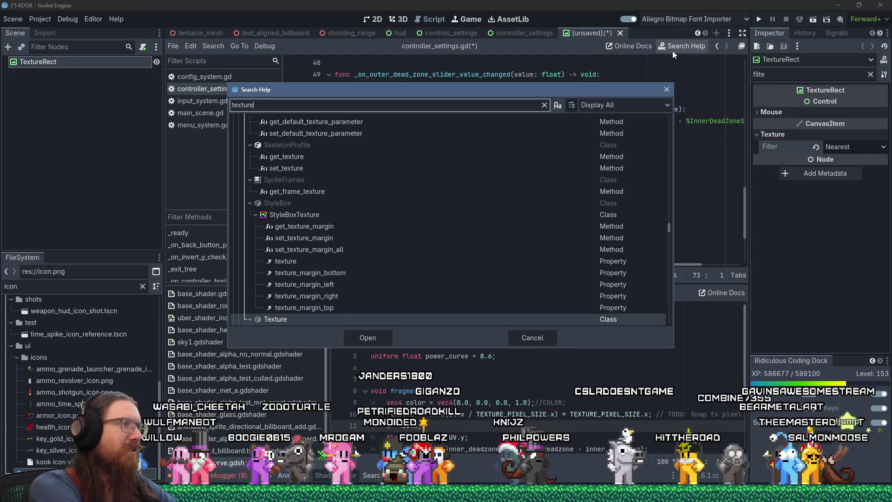
type("2d")
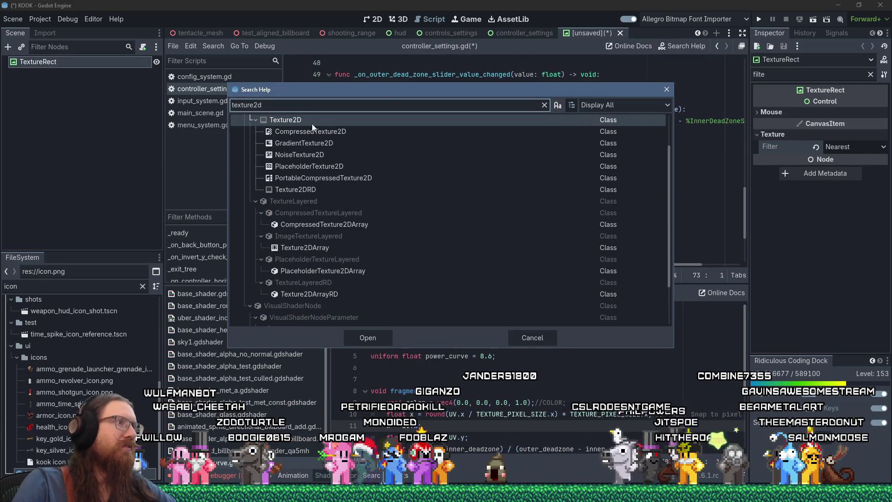
double_click(300, 122)
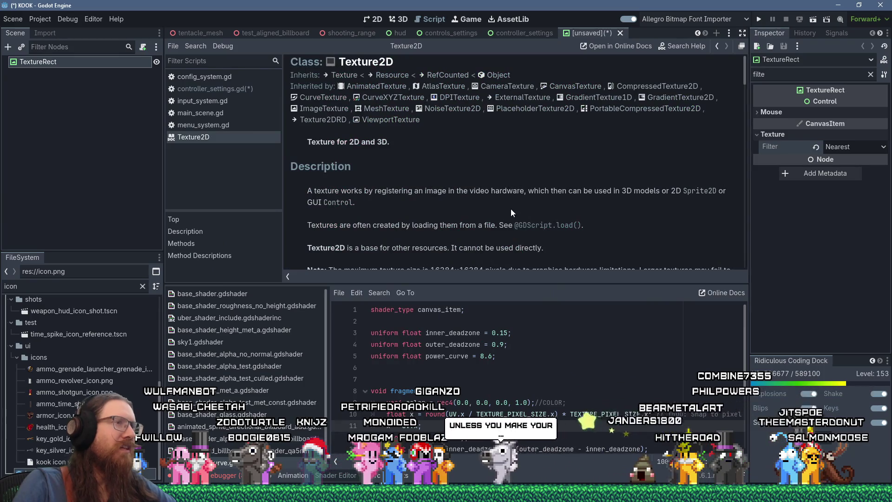
scroll(524, 182, "down", 5)
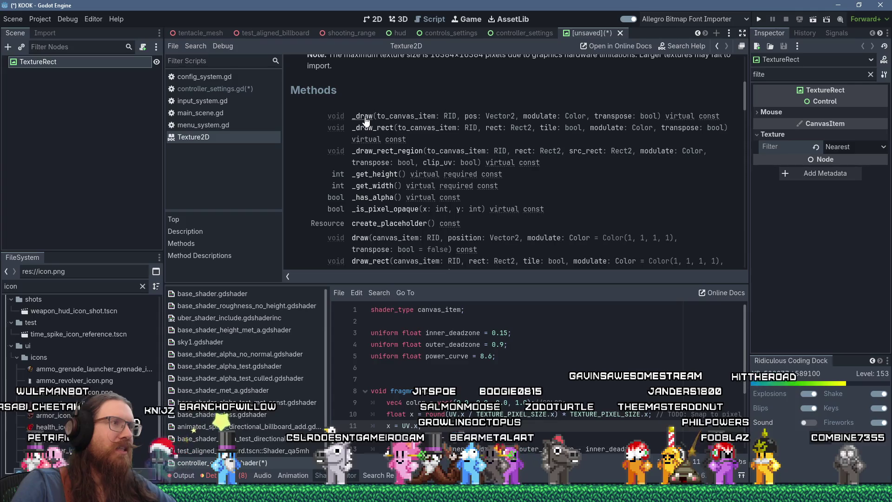
scroll(366, 120, "down", 3)
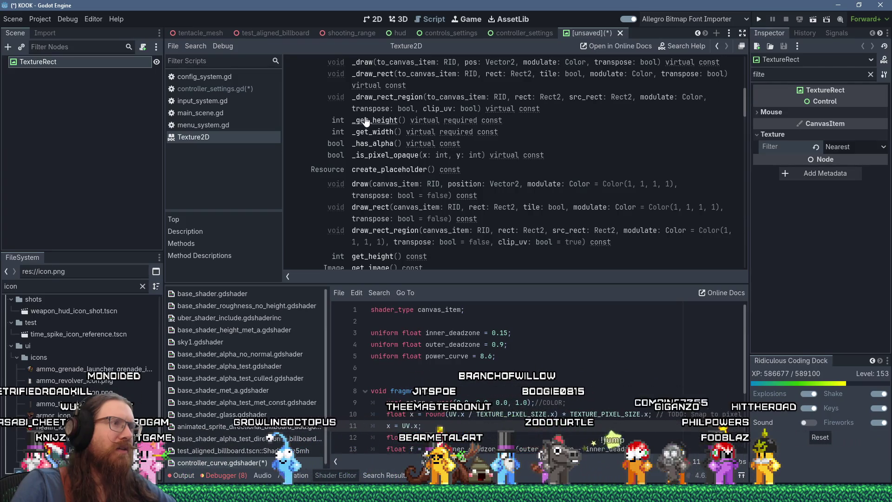
scroll(366, 121, "down", 2)
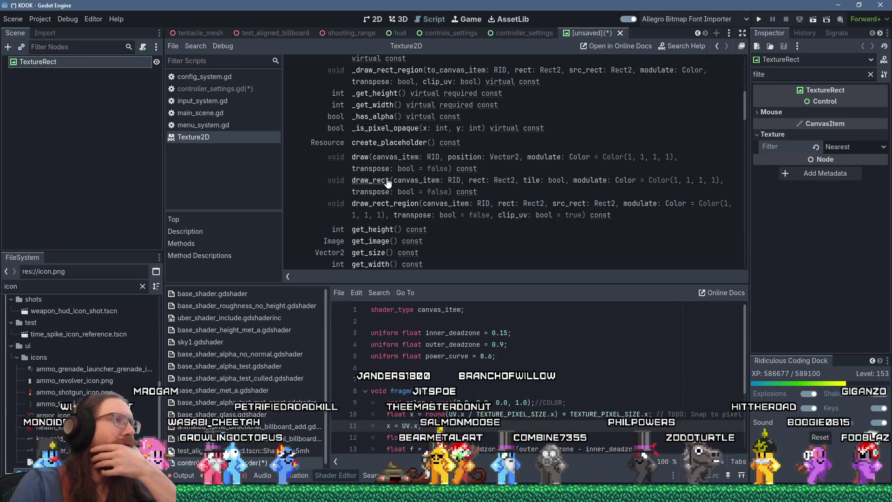
scroll(388, 183, "down", 2)
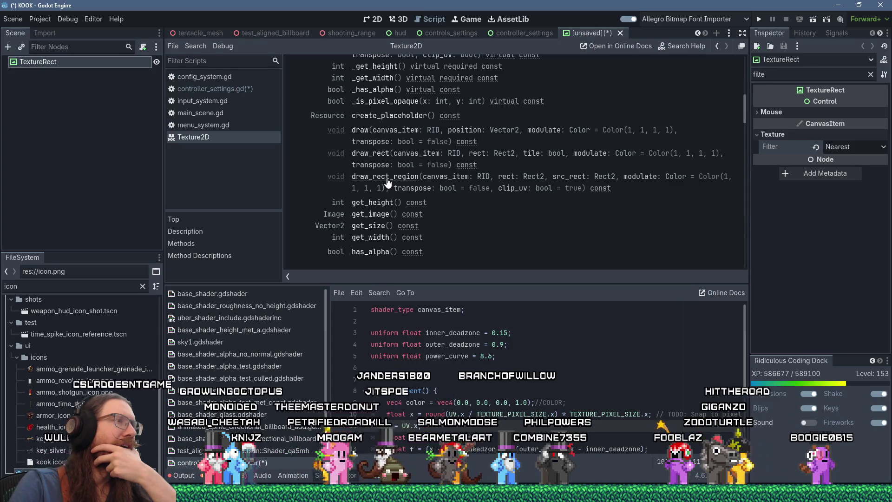
scroll(388, 182, "down", 10)
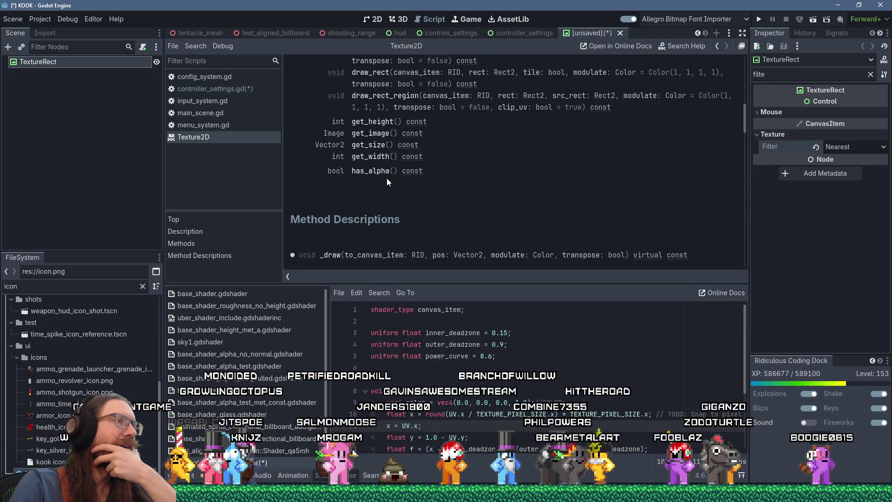
scroll(388, 181, "up", 15)
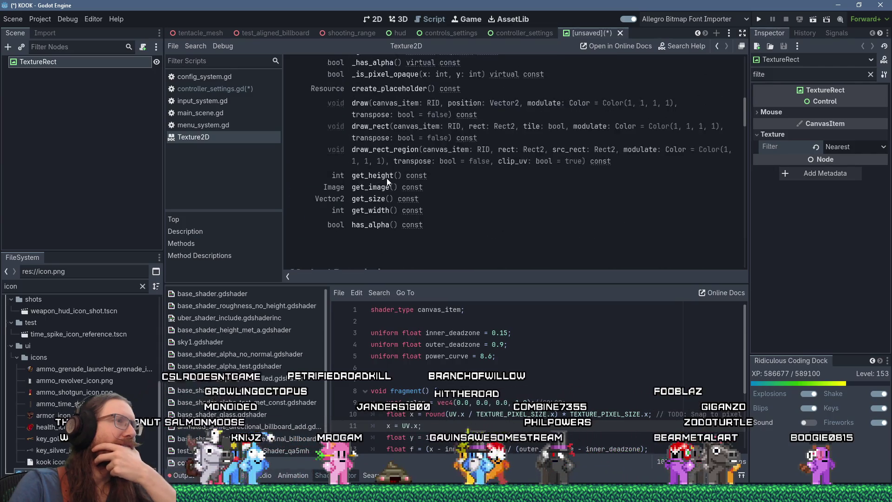
scroll(388, 182, "down", 4)
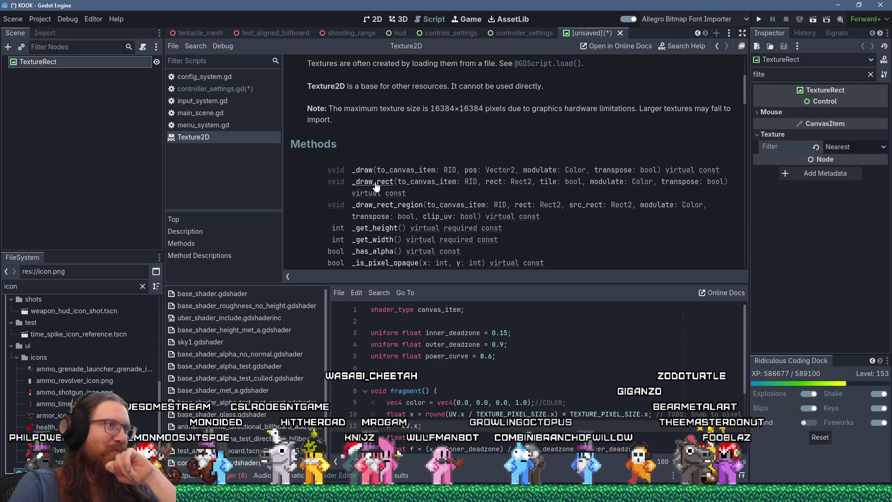
scroll(377, 186, "down", 3)
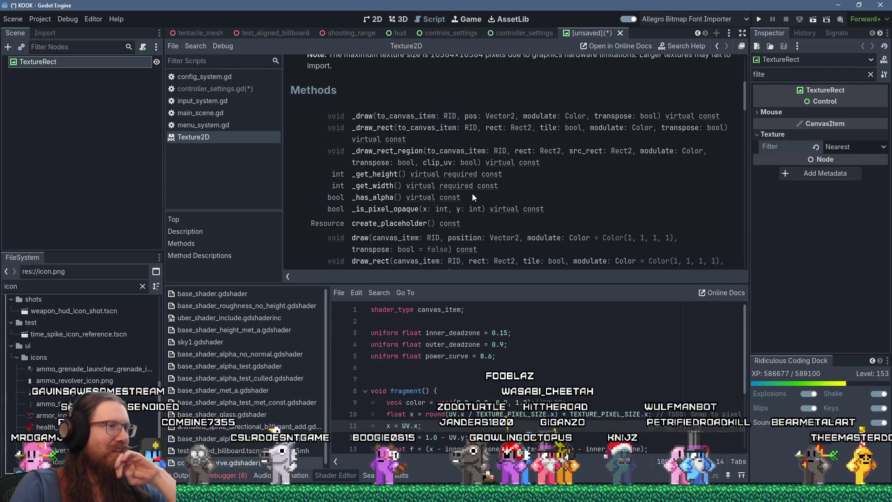
scroll(472, 193, "down", 4)
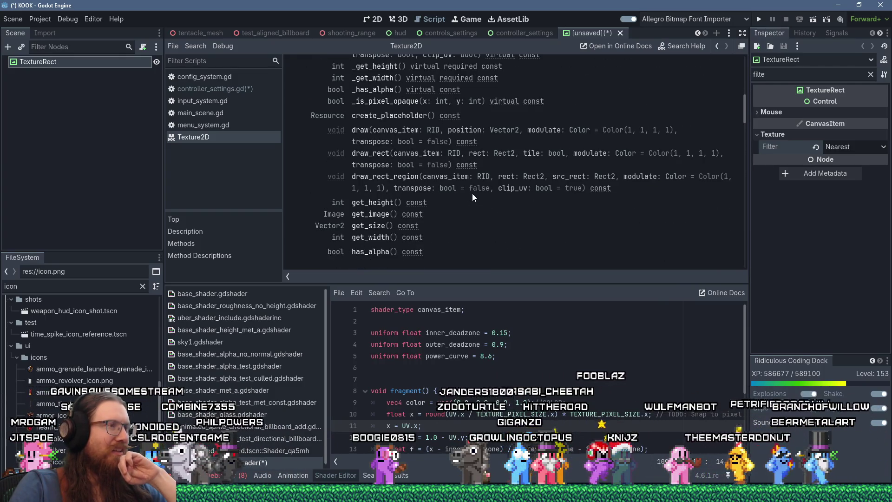
scroll(472, 193, "down", 2)
scroll(472, 193, "up", 2)
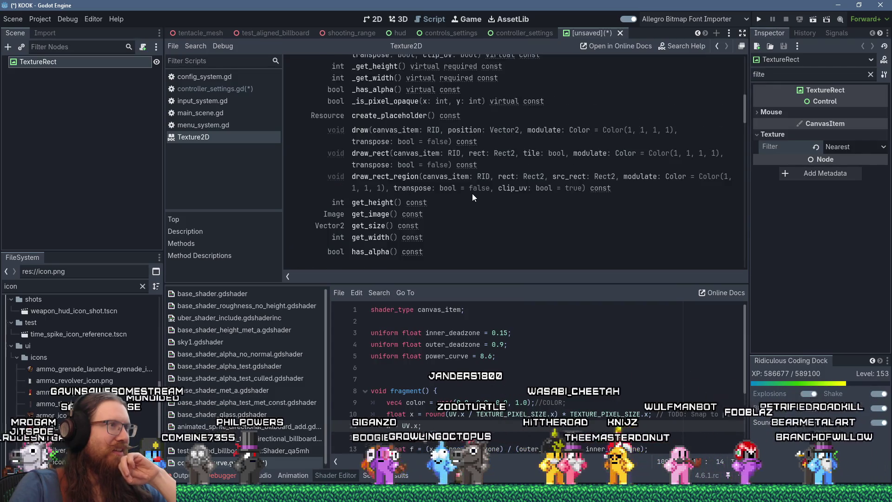
scroll(472, 193, "up", 5)
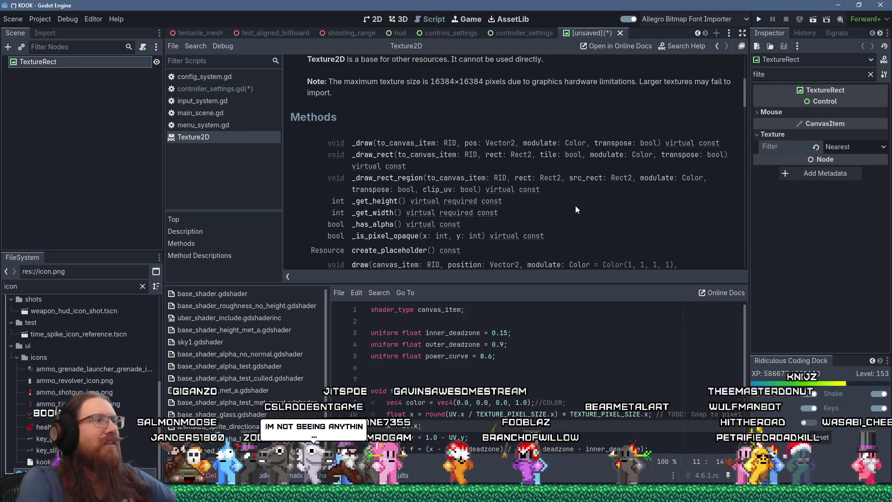
key("ctrl+f")
- Search the class docs for 'set_pixel' and open Image's set_pixel method reference
type("set_pi")
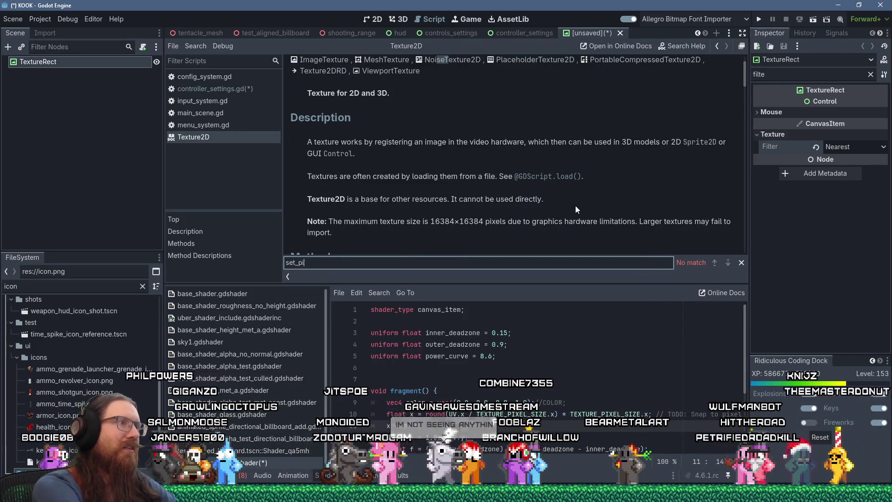
type("xel")
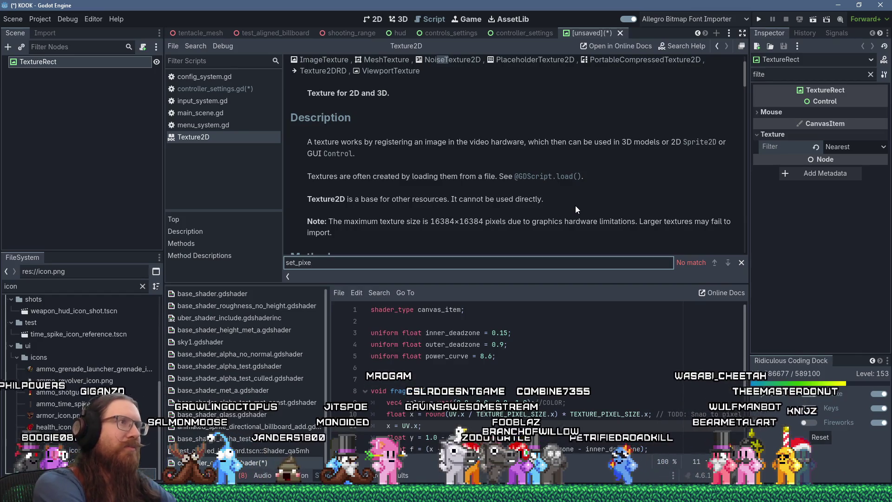
left_click(682, 48)
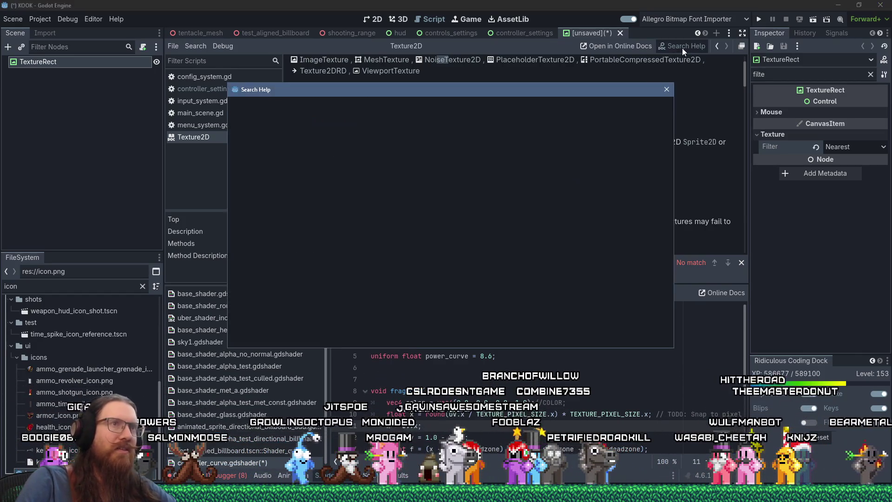
type("set_pixel")
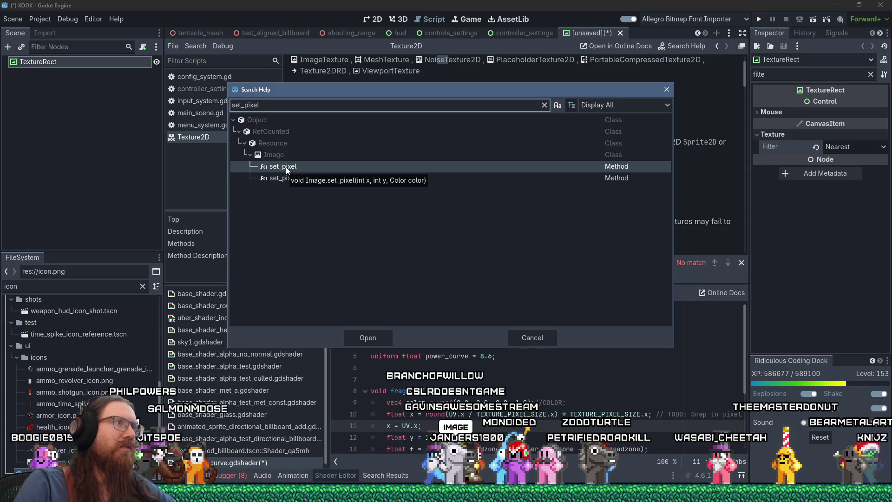
double_click(286, 166)
scroll(483, 182, "up", 5)
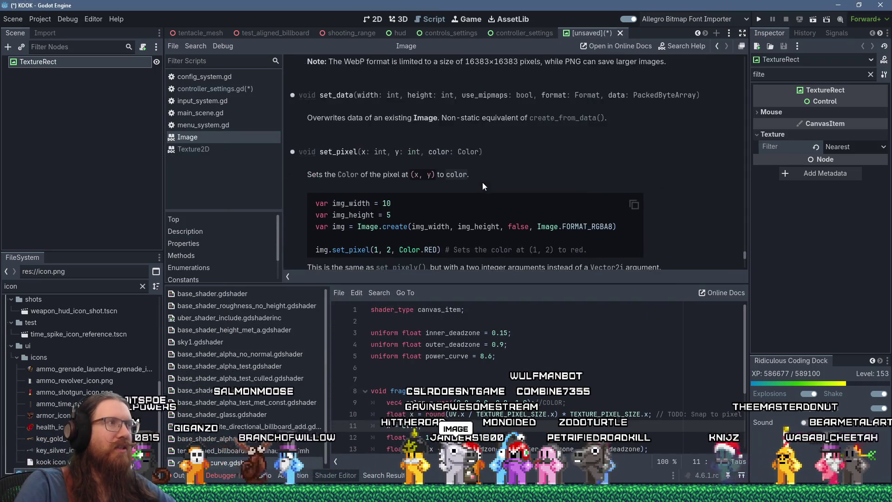
scroll(482, 182, "up", 6)
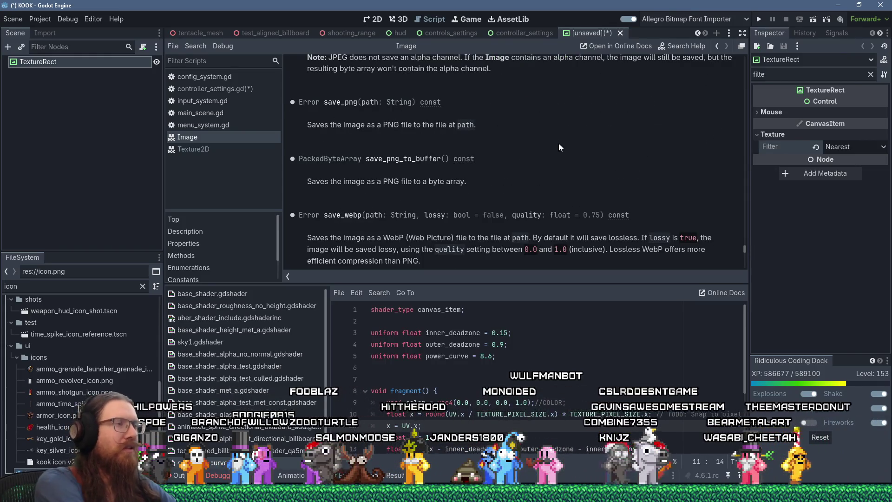
key("ctrl+f")
type("line")
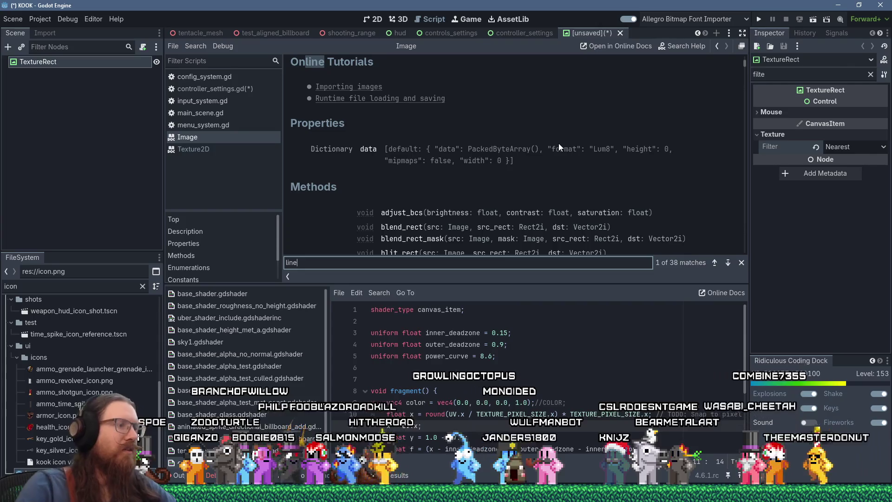
key("Return")
key("Return")
key("Return")
key("Return")
key("Return")
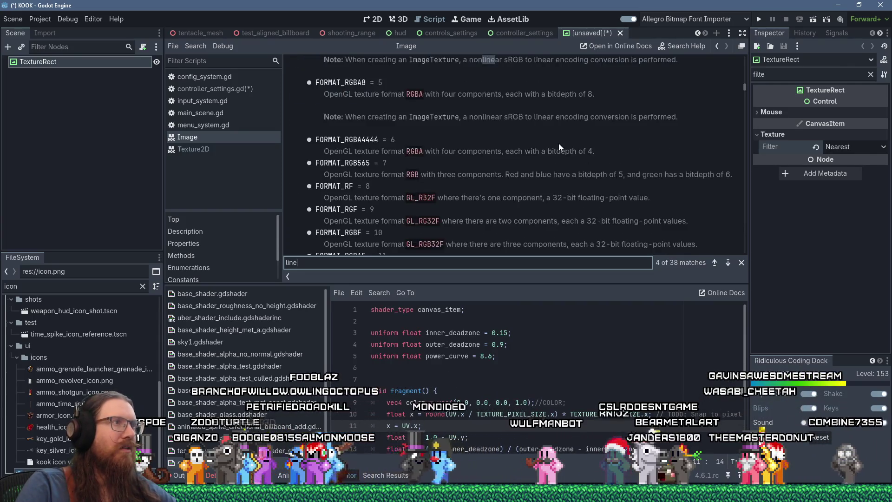
key("Return")
key("Return")
key("Return")
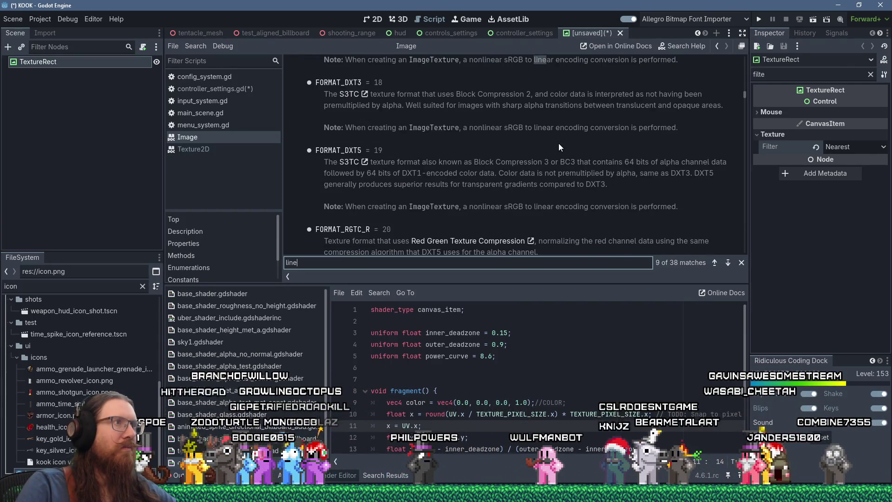
key("Return")
key("Return")
key("Return")
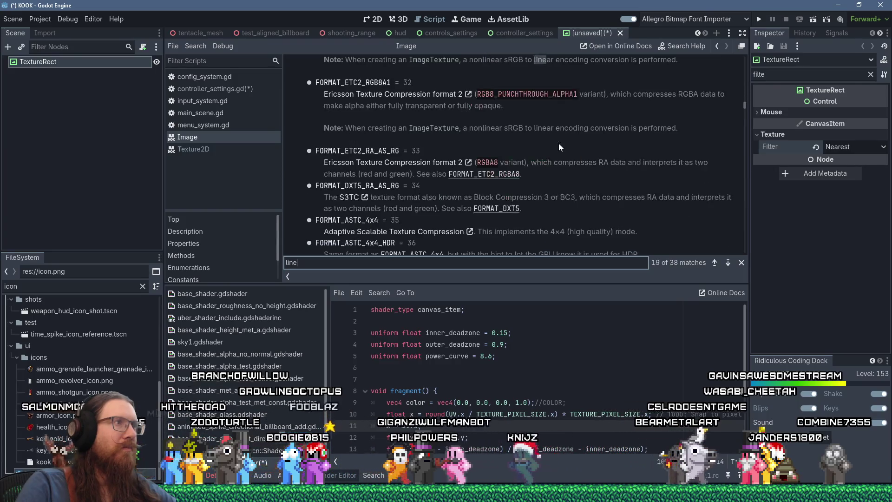
key("Return")
key("Return")
key("Return")
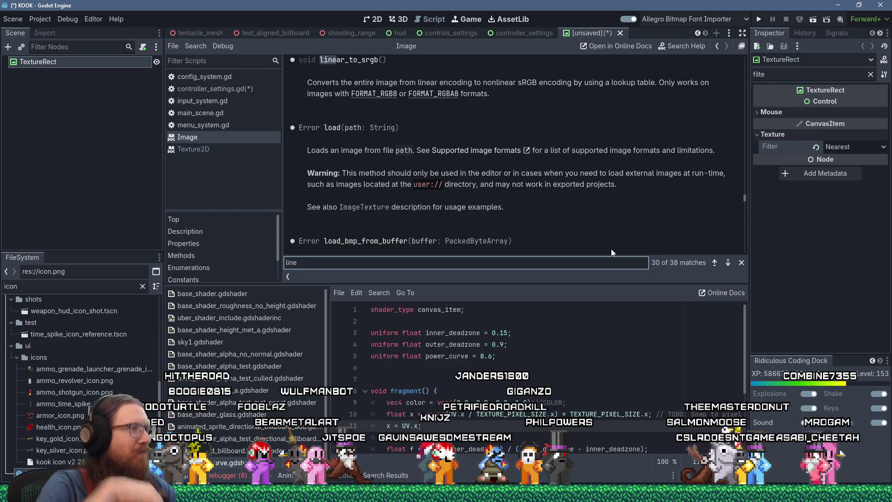
left_click(742, 266)
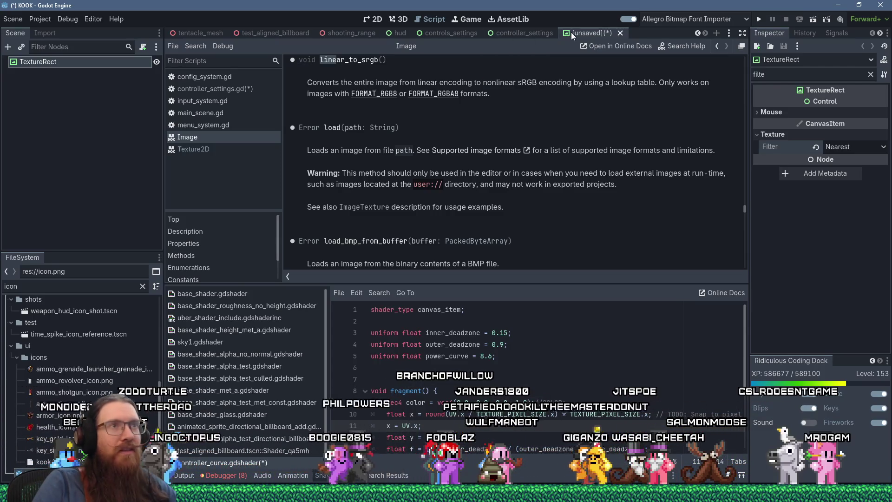
left_click(516, 33)
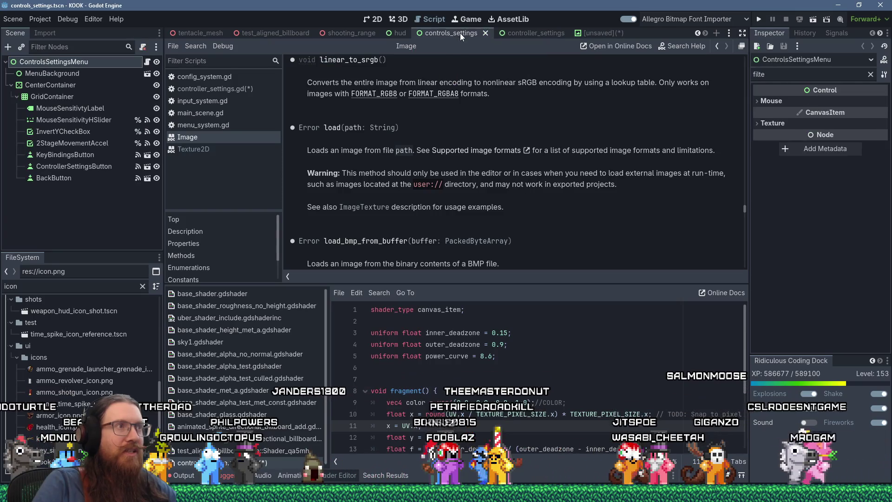
- Return to the unsaved TextureRect scene, then switch to the controls_settings scene
left_click(597, 35)
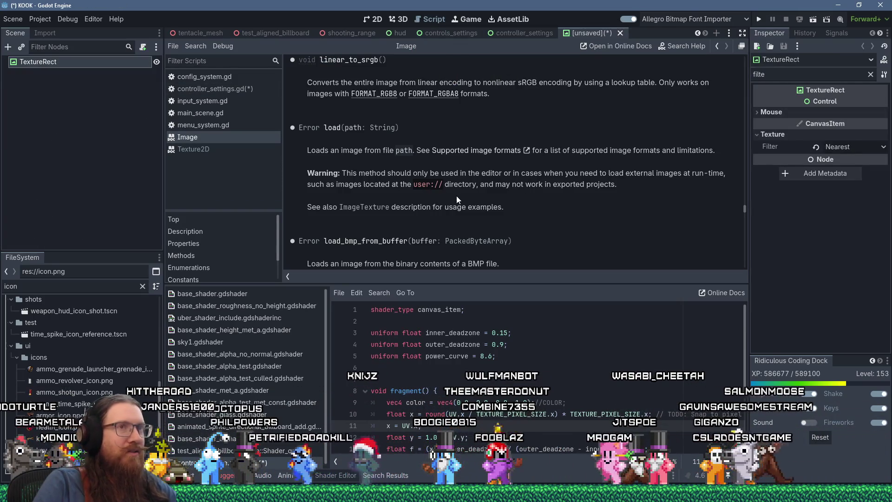
scroll(492, 215, "up", 5)
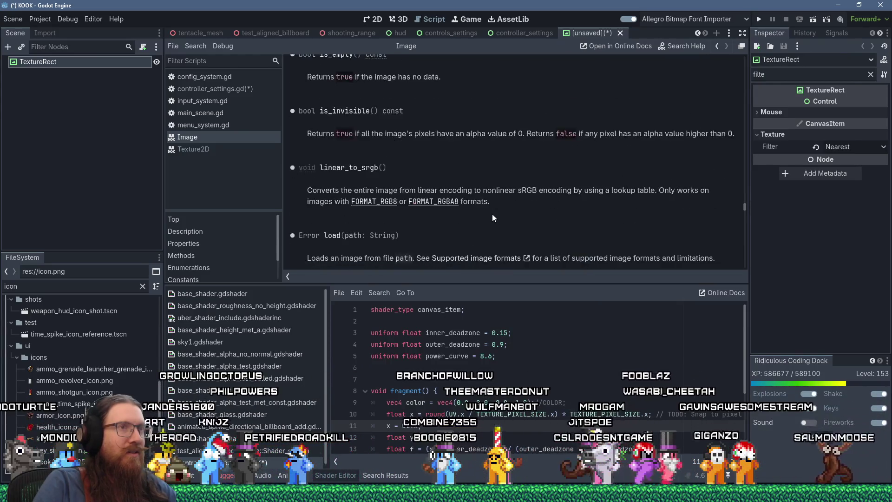
mouse_move(744, 208)
left_mouse_down()
mouse_move(740, 262)
mouse_move(735, 60)
left_mouse_up()
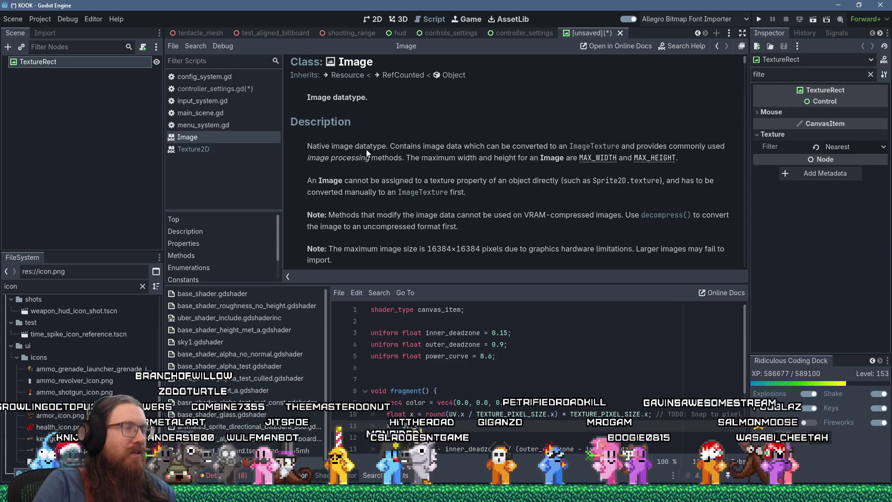
left_click(458, 32)
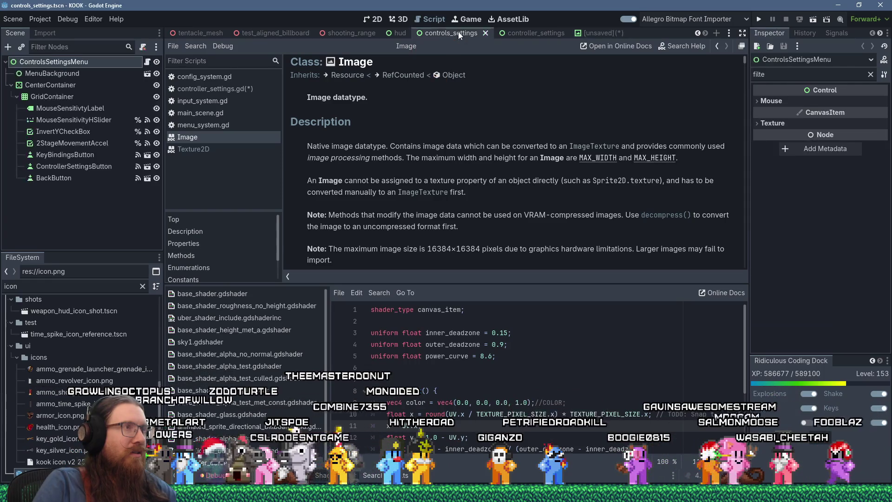
- Show the controller settings scene panned to MENU_BACK, then bring the Stack Overflow page over Godot
left_click(397, 21)
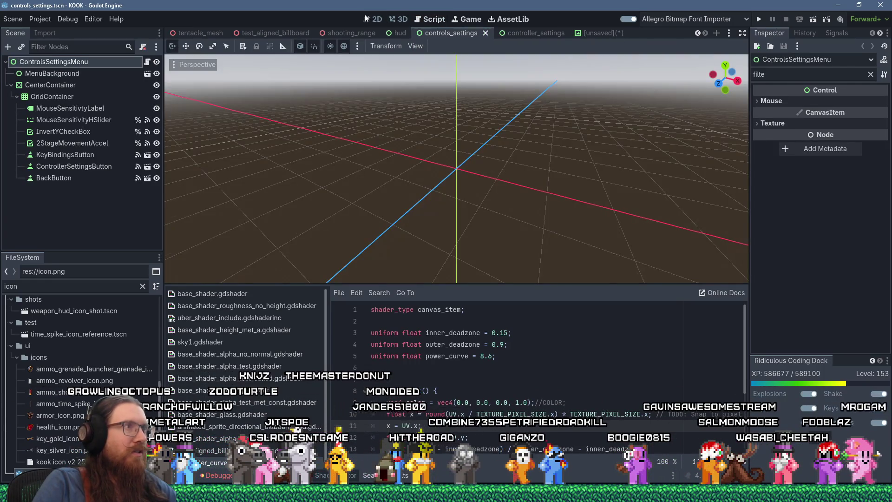
left_click(372, 19)
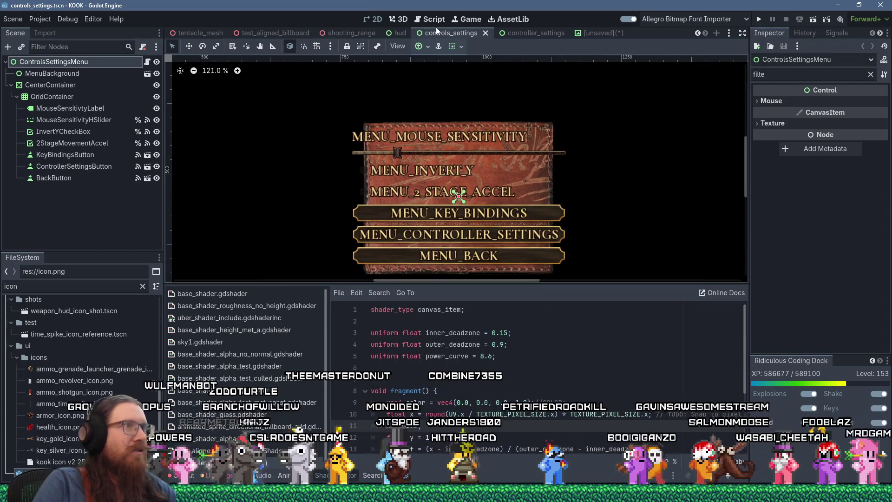
middle_click(443, 33)
left_click(628, 34)
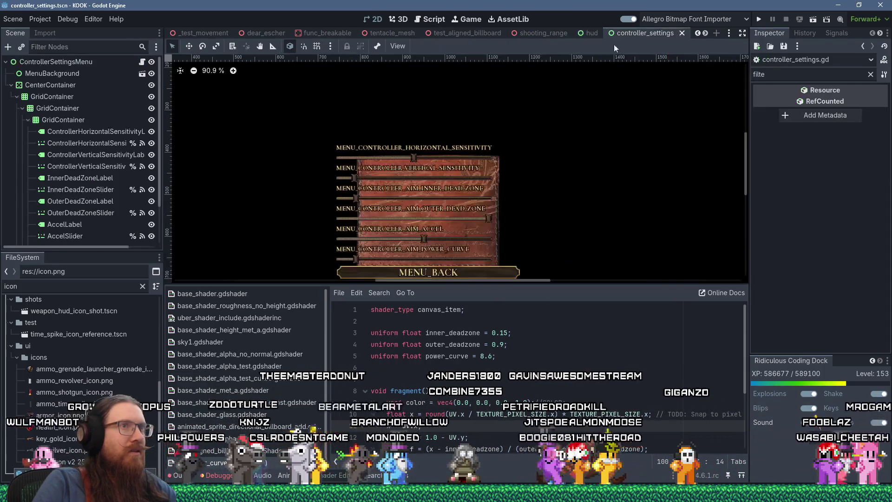
left_click_drag(463, 187, 453, 140)
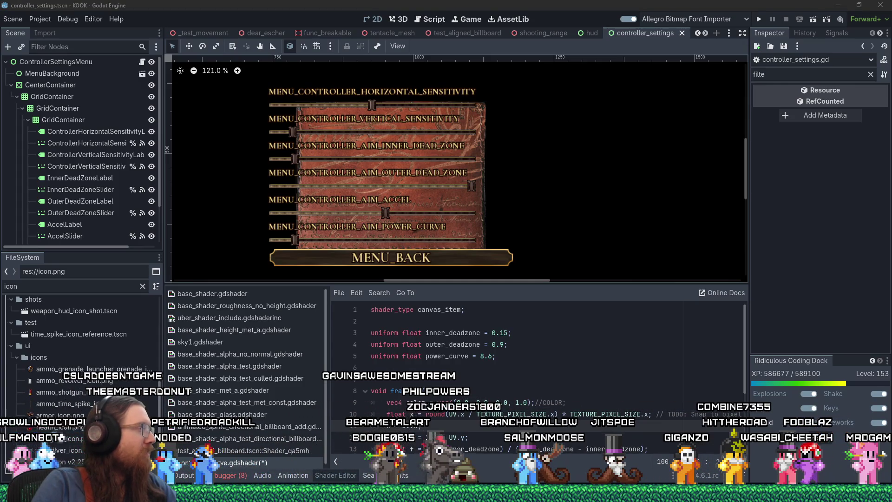
left_click_drag(0, 23, 411, 22)
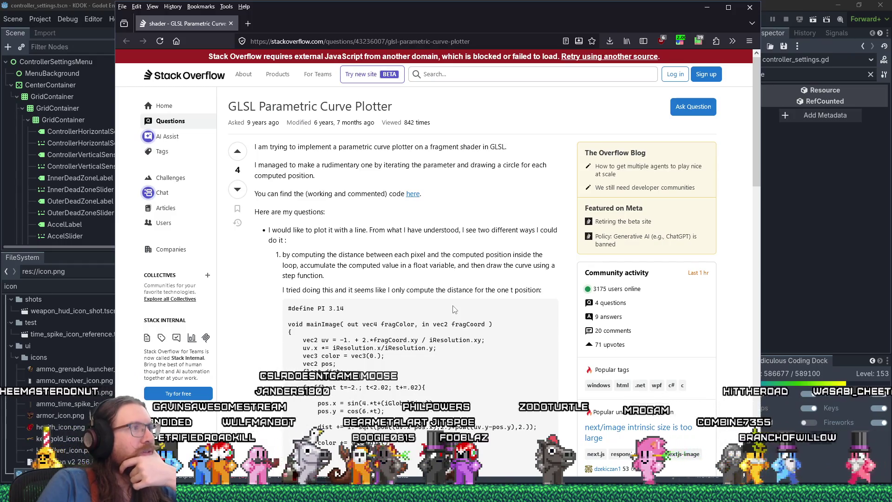
- Read the GLSL Parametric Curve Plotter question and comments, then follow its 'this implementation' link
scroll(455, 309, "down", 10)
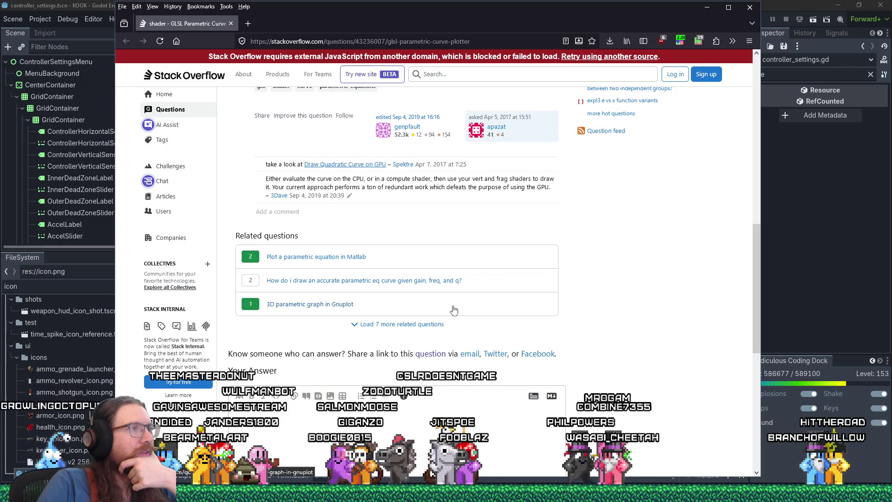
scroll(454, 309, "up", 5)
scroll(454, 309, "down", 7)
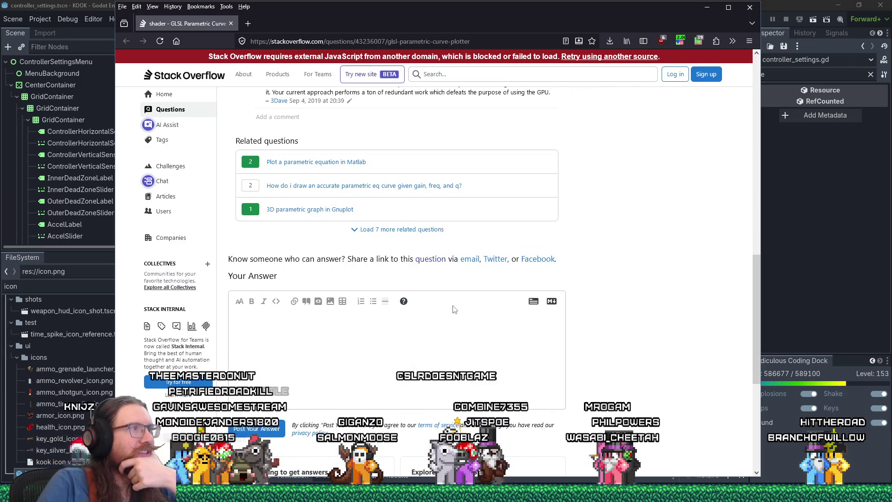
scroll(455, 309, "down", 5)
scroll(455, 309, "up", 15)
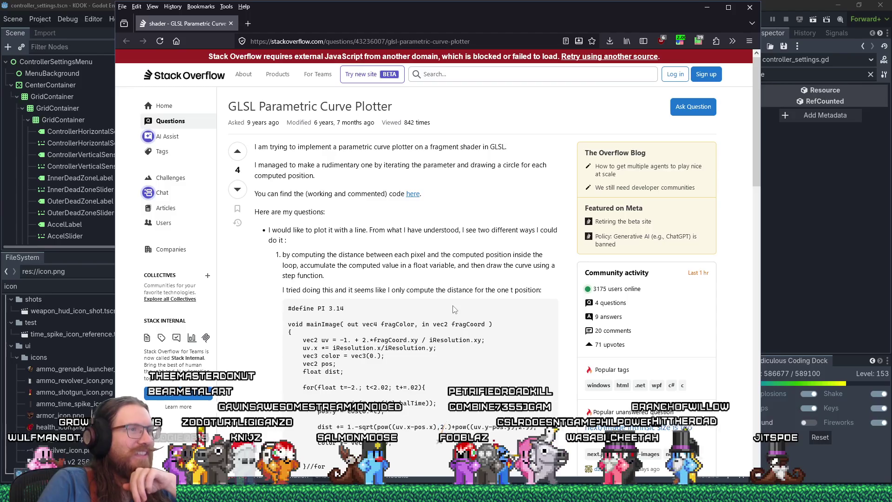
scroll(455, 309, "down", 1)
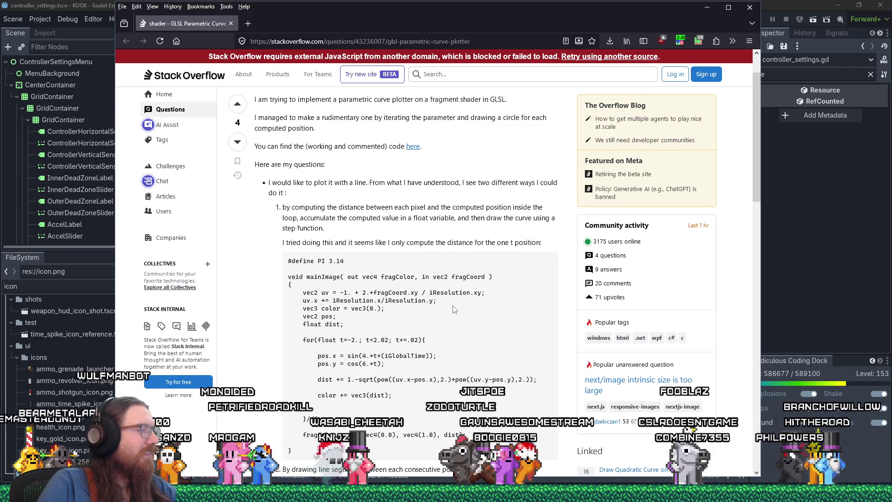
scroll(361, 285, "down", 5)
scroll(362, 284, "down", 3)
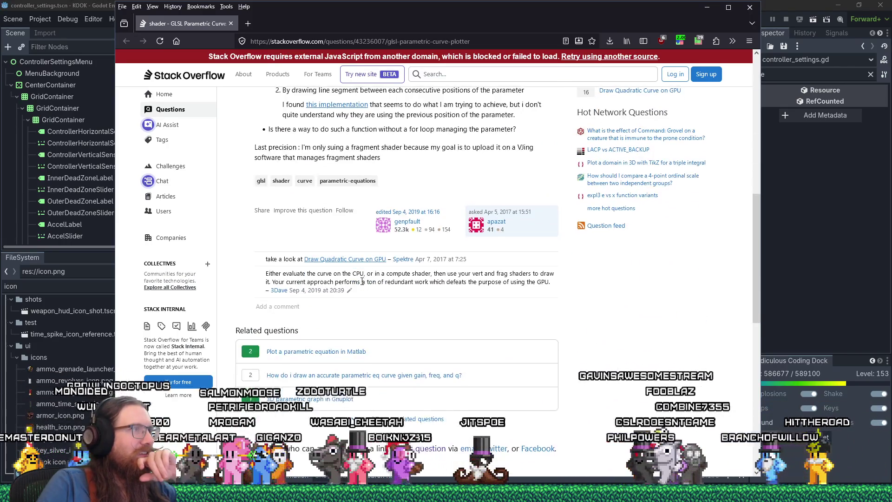
left_click(332, 106)
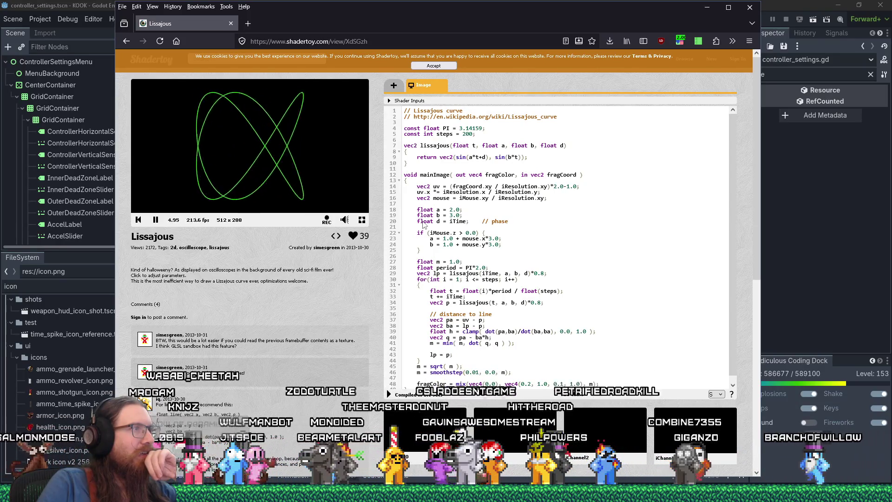
- Highlight the Lissajous shader's distance-to-line code, deselect it, then switch to the quadratic-curve answer
scroll(442, 298, "down", 1)
left_click_drag(430, 309, 503, 320)
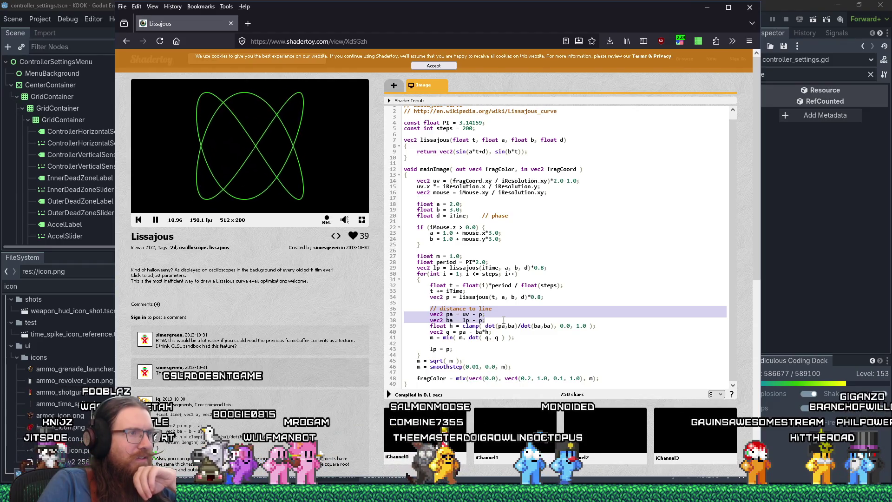
scroll(502, 320, "down", 5)
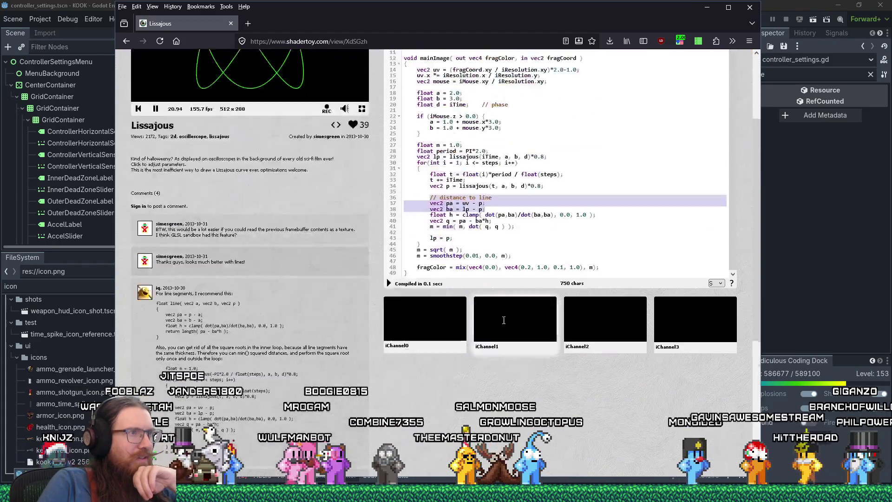
scroll(502, 319, "up", 5)
left_click(526, 312)
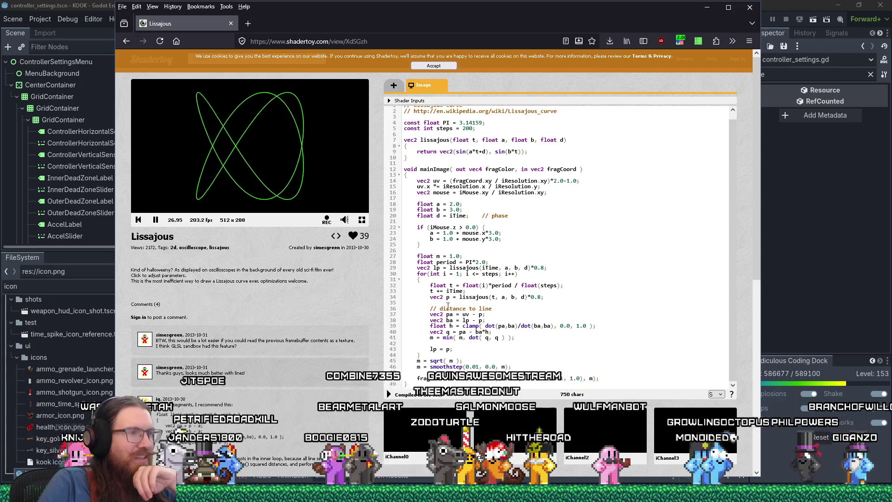
scroll(489, 280, "up", 1)
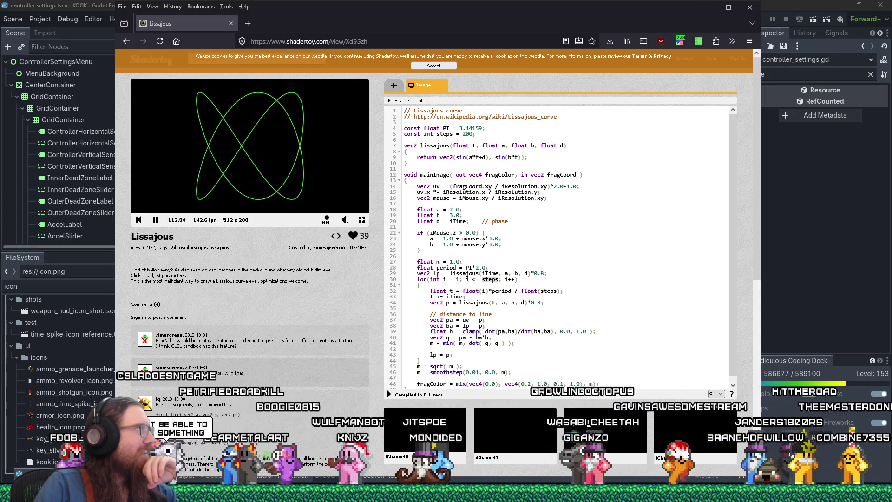
key("alt+Tab")
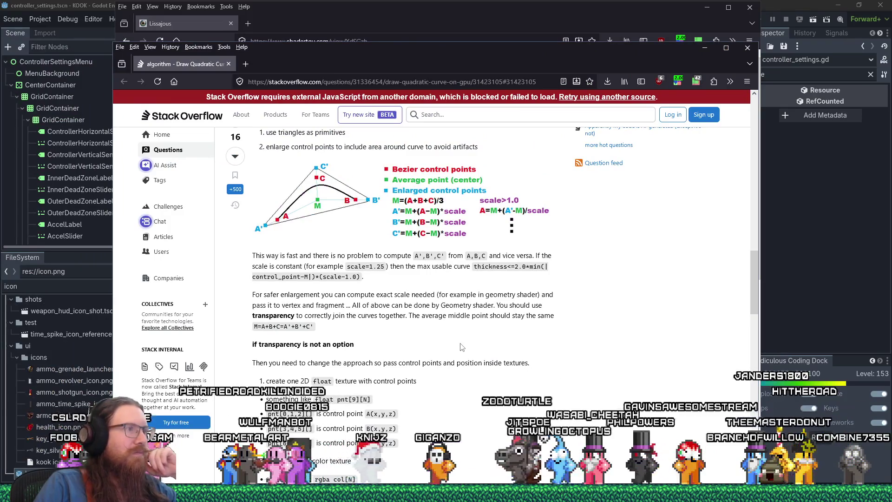
scroll(461, 347, "up", 2)
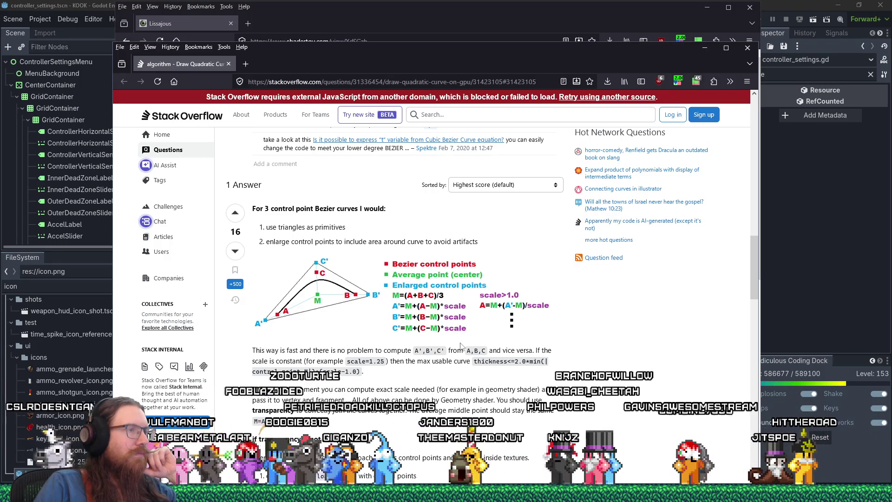
scroll(462, 346, "down", 3)
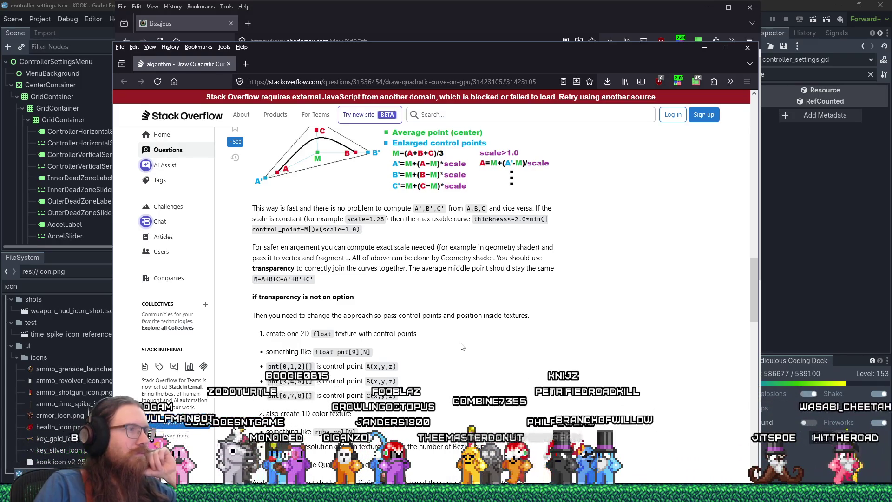
scroll(461, 346, "down", 5)
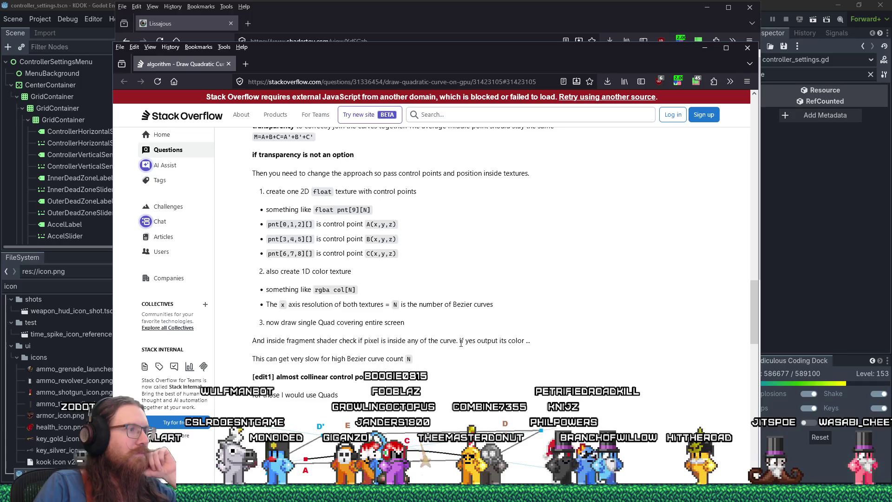
scroll(461, 346, "down", 9)
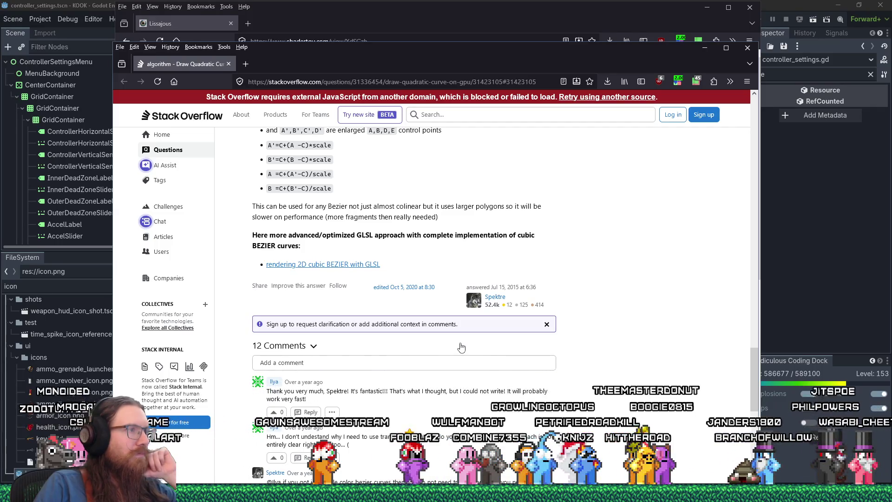
scroll(461, 347, "down", 2)
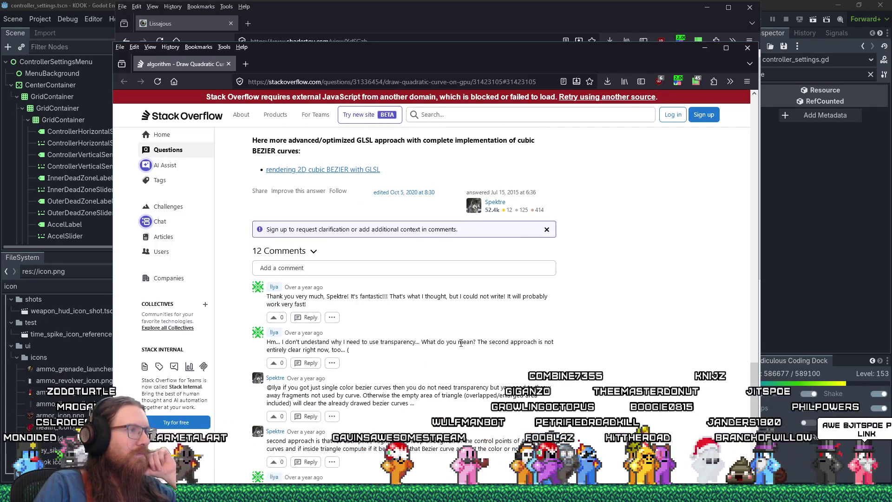
scroll(462, 344, "up", 5)
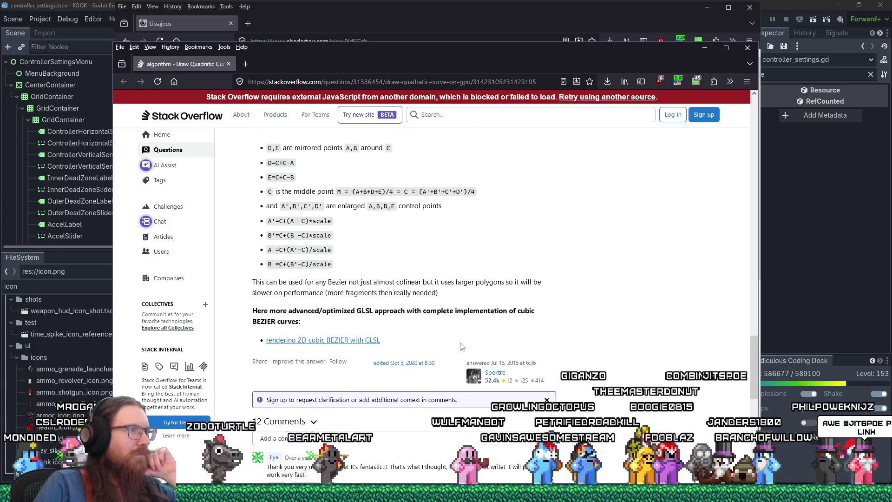
scroll(462, 346, "up", 1)
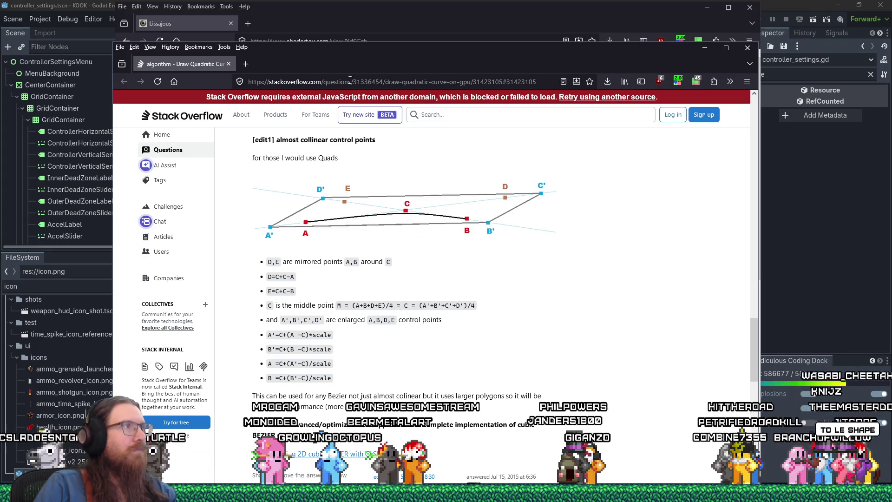
left_click(385, 27)
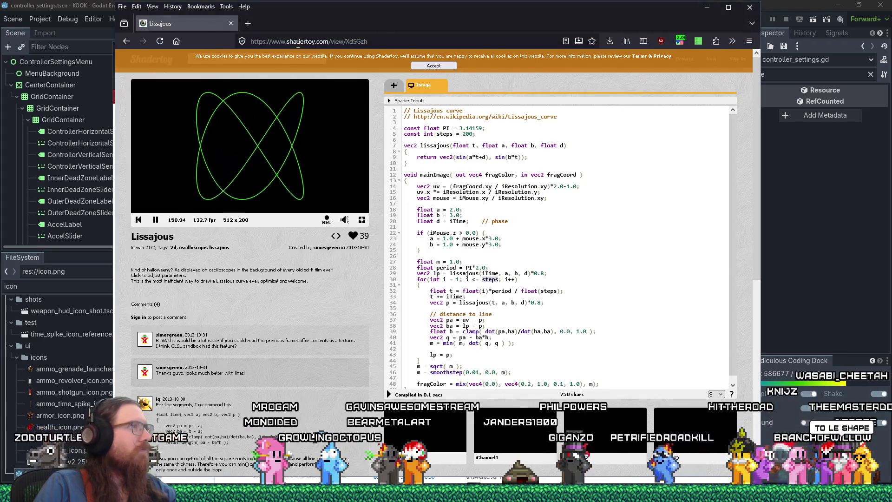
- Copy the Shadertoy Lissajous shader page's URL from the address bar
right_click(298, 43)
left_click(320, 75)
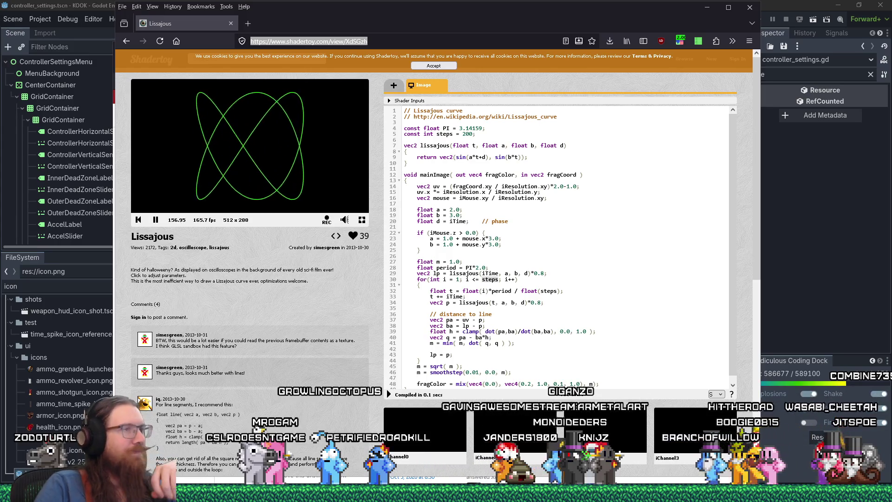
scroll(514, 308, "down", 1)
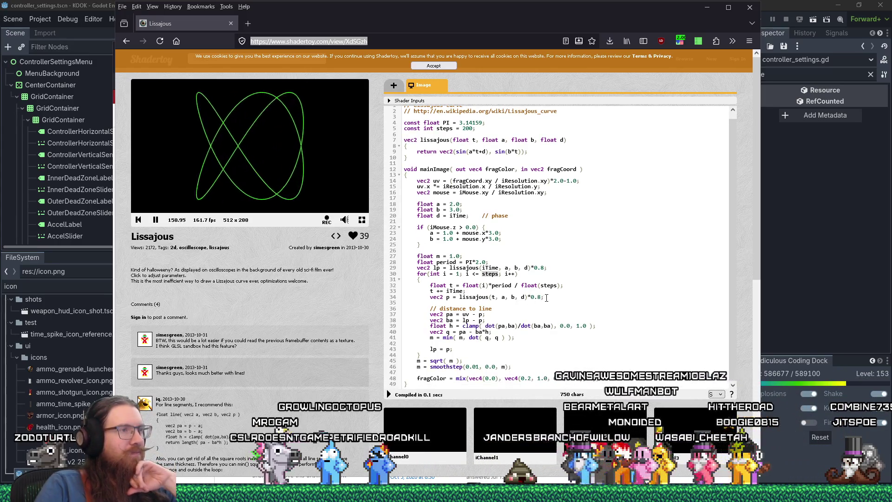